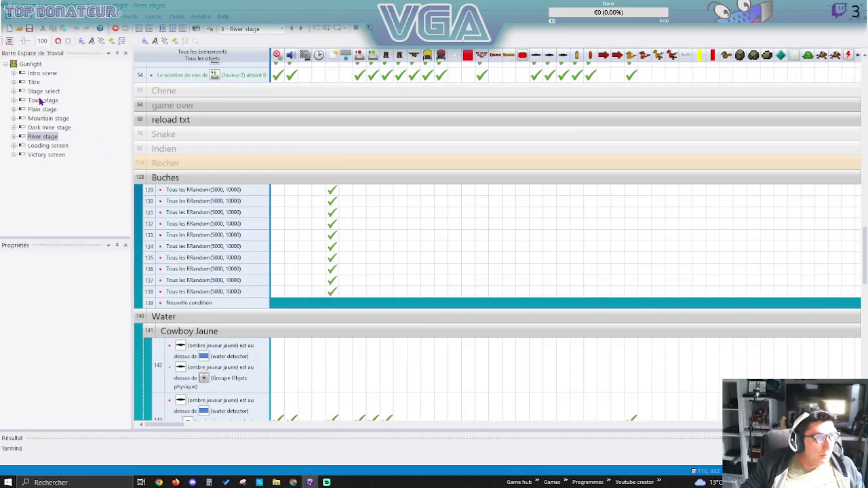
Open the Town stage scene's event list.
double_click(41, 92)
left_click(43, 101)
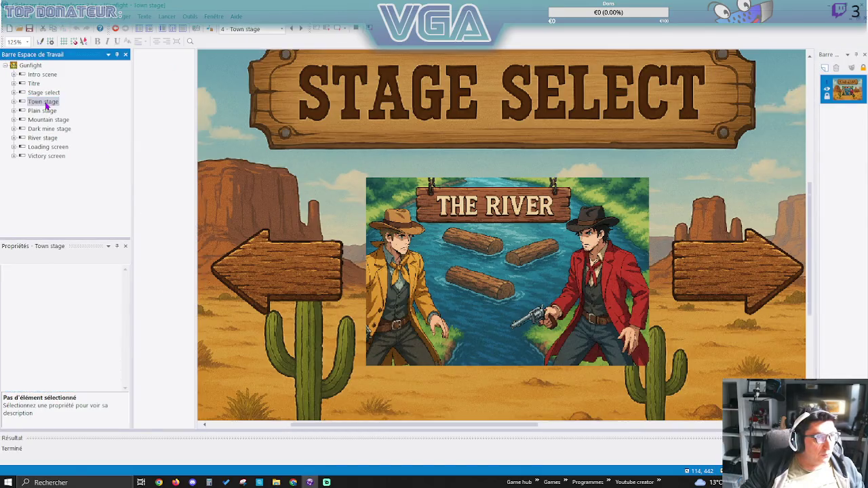
left_click(174, 42)
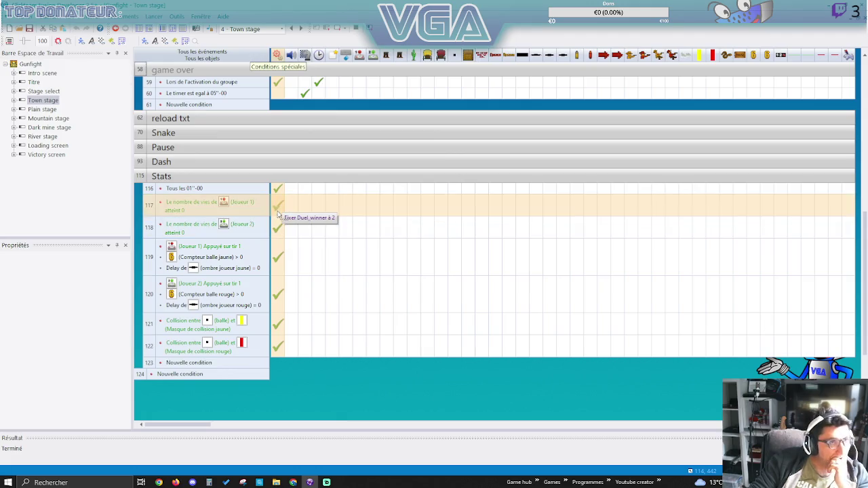
scroll(340, 224, "up", 3)
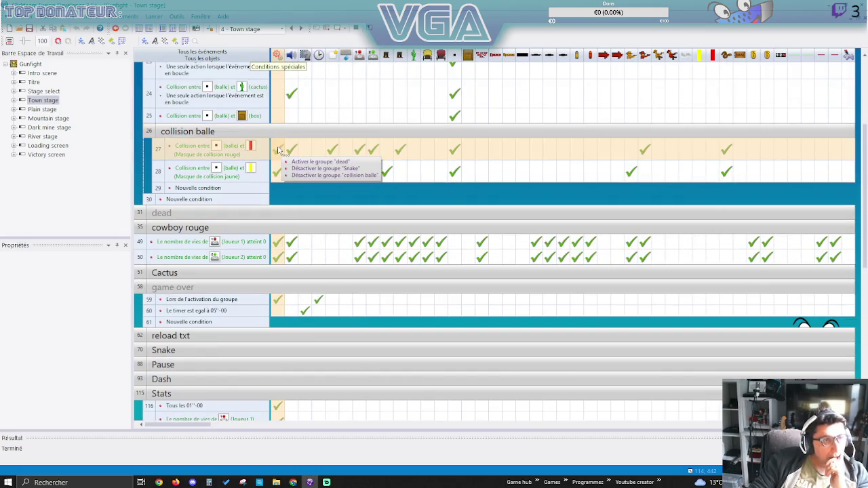
Expand and collapse the dead and game over event groups to review them.
left_click(189, 215)
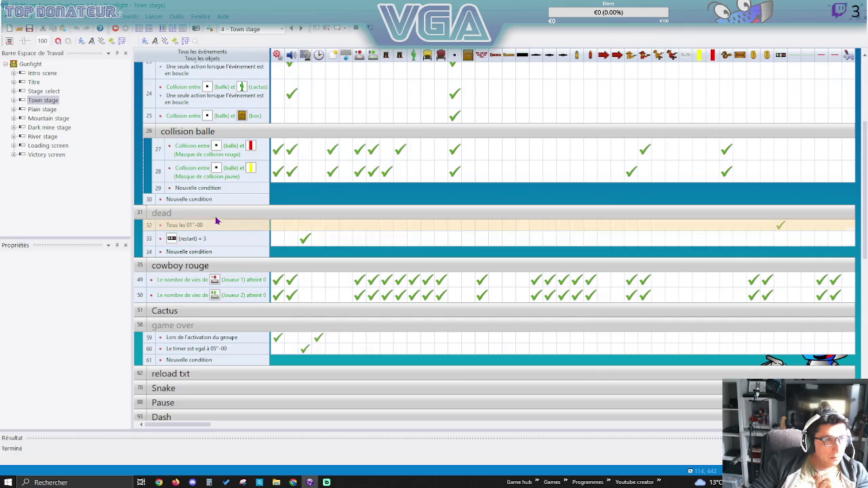
left_click(177, 213)
left_click(187, 290)
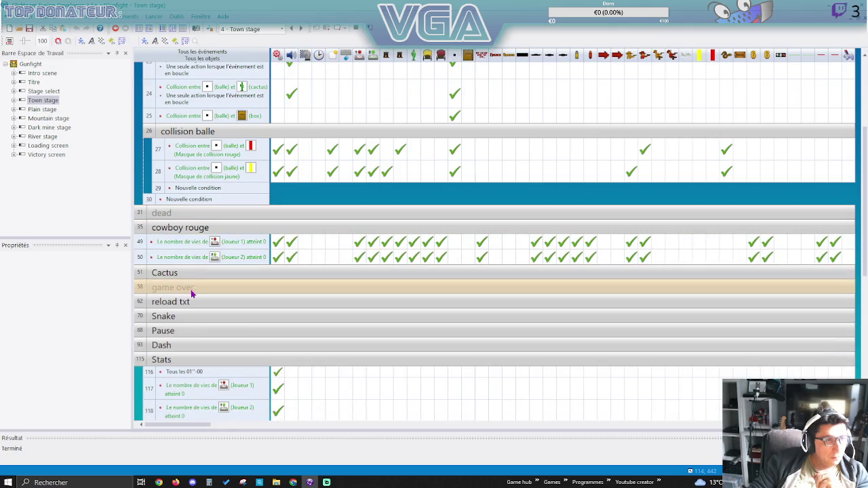
left_click(192, 288)
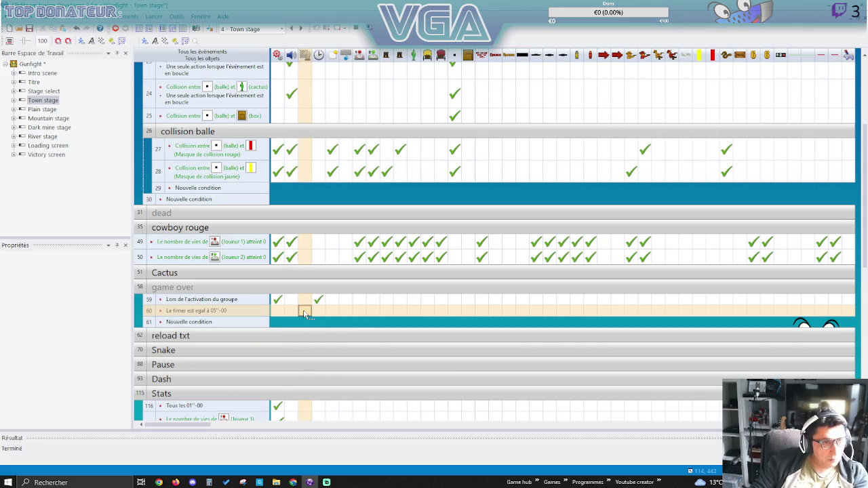
Make the row 60 timer event jump to Scène 10 Victory screen, then open Plain stage.
right_click(303, 311)
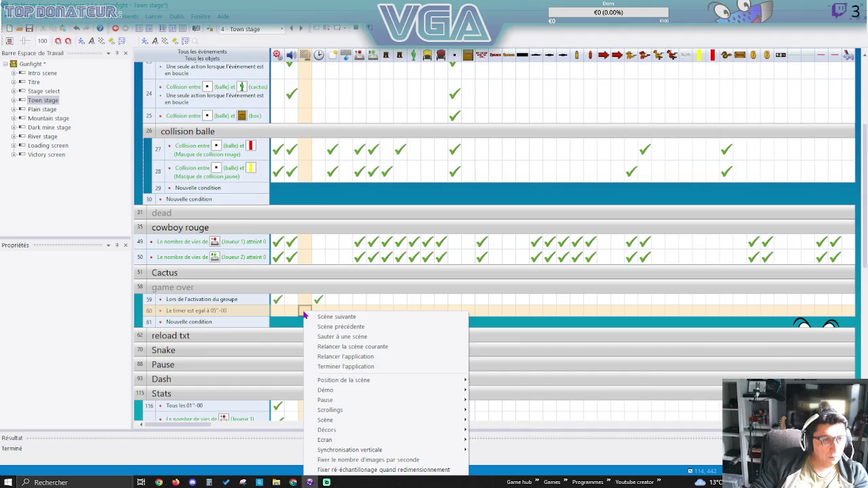
left_click(340, 337)
scroll(102, 101, "down", 2)
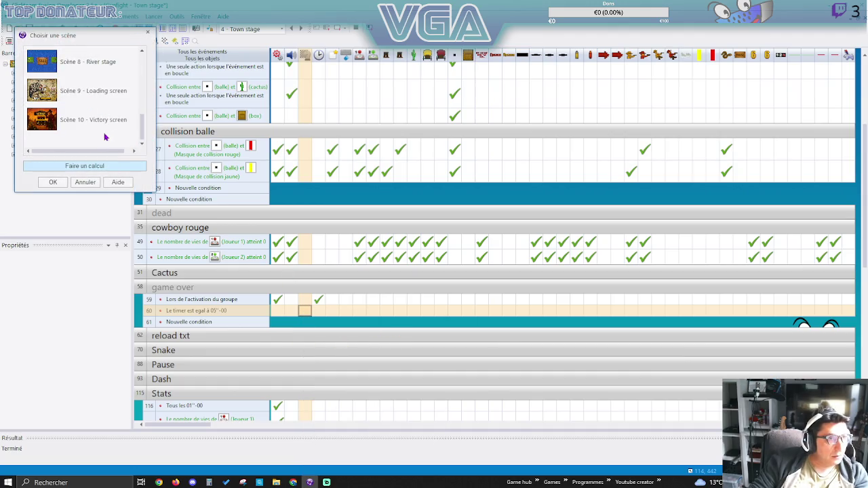
double_click(84, 119)
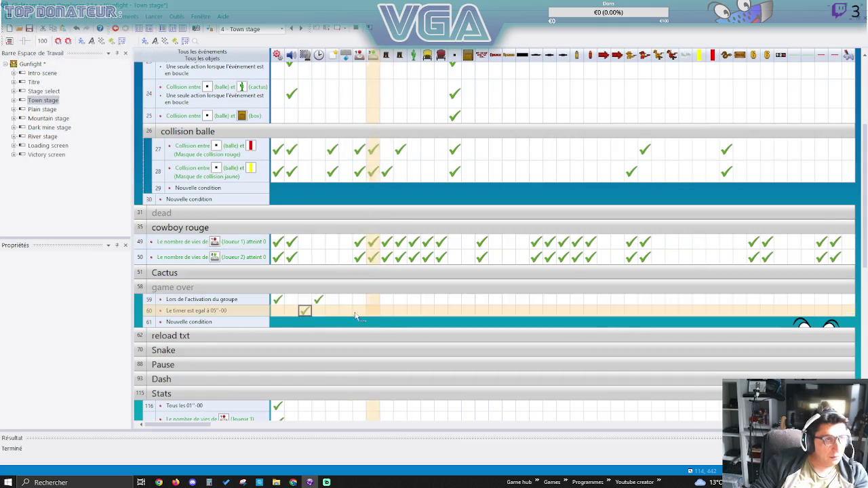
double_click(42, 110)
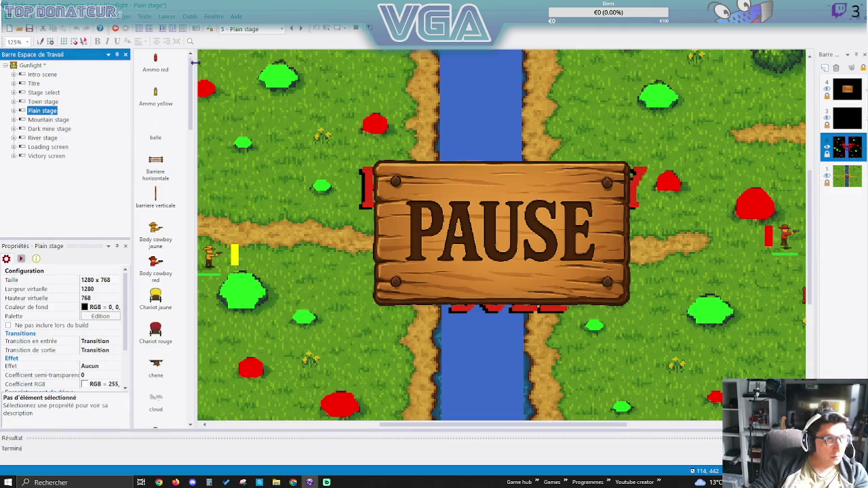
Give the Plain stage's row 66 timer event a jump-to-scene action.
left_click(174, 29)
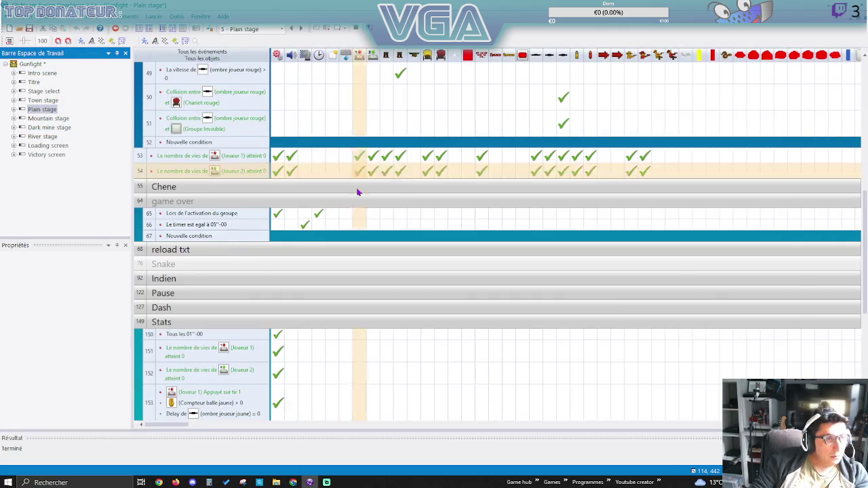
left_click(304, 227)
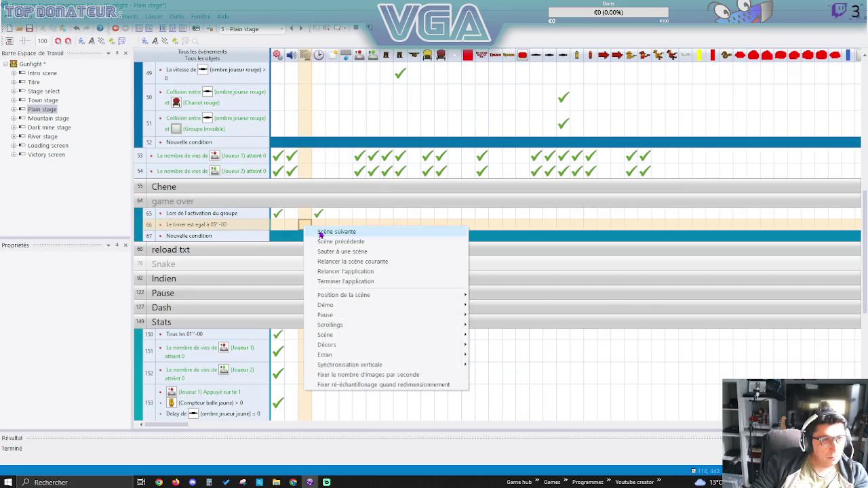
left_click(337, 253)
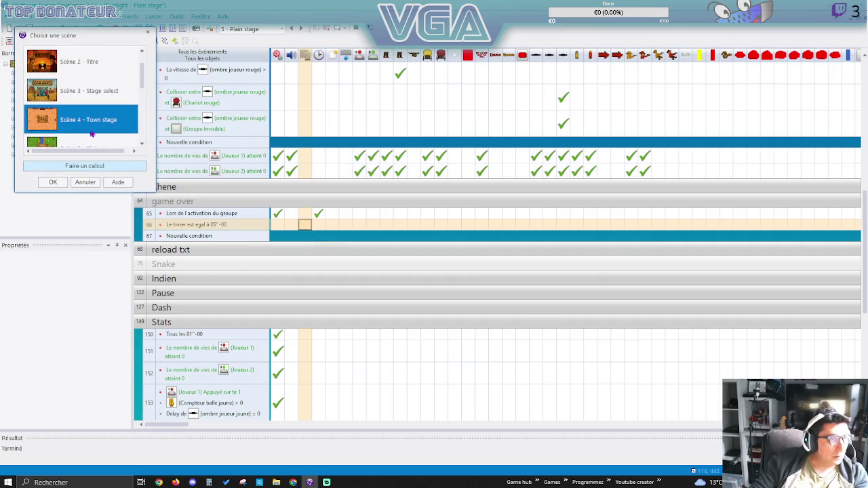
scroll(93, 135, "down", 2)
double_click(95, 124)
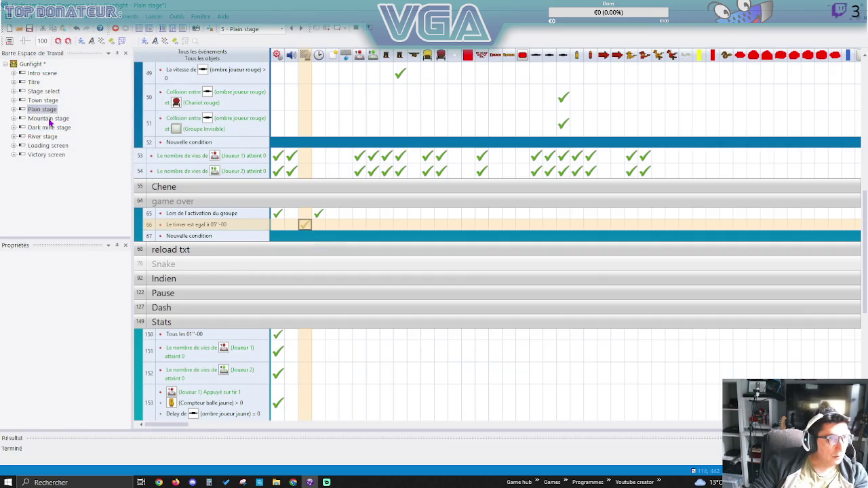
Make the Mountain stage's row 65 timer event jump to Victory screen, then open Dark mine stage.
double_click(49, 120)
left_click(171, 30)
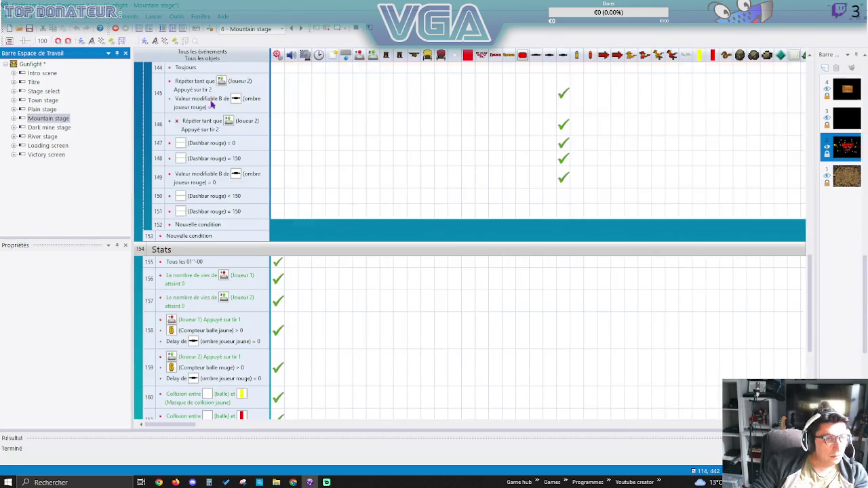
scroll(322, 212, "up", 15)
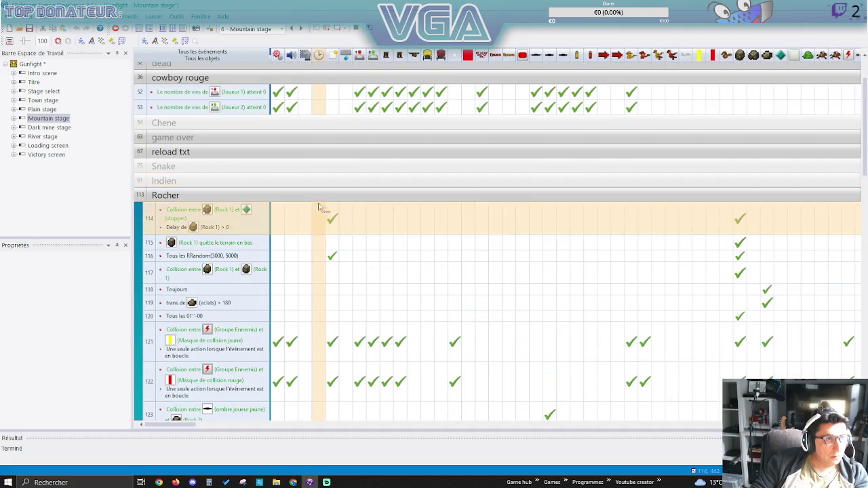
left_click(216, 137)
left_click(305, 162)
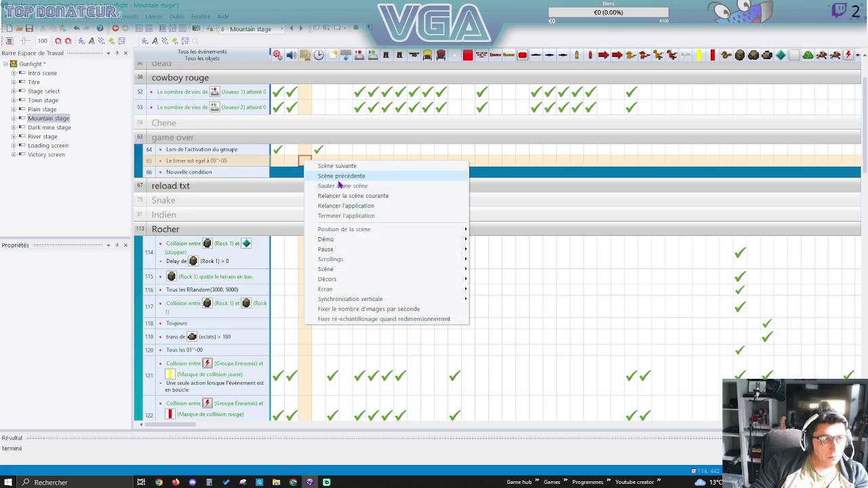
left_click(343, 185)
scroll(90, 125, "down", 3)
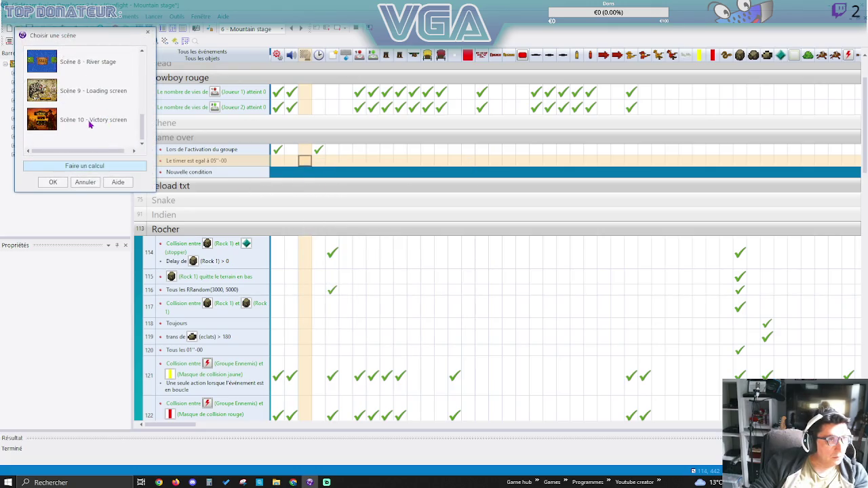
double_click(90, 125)
double_click(40, 128)
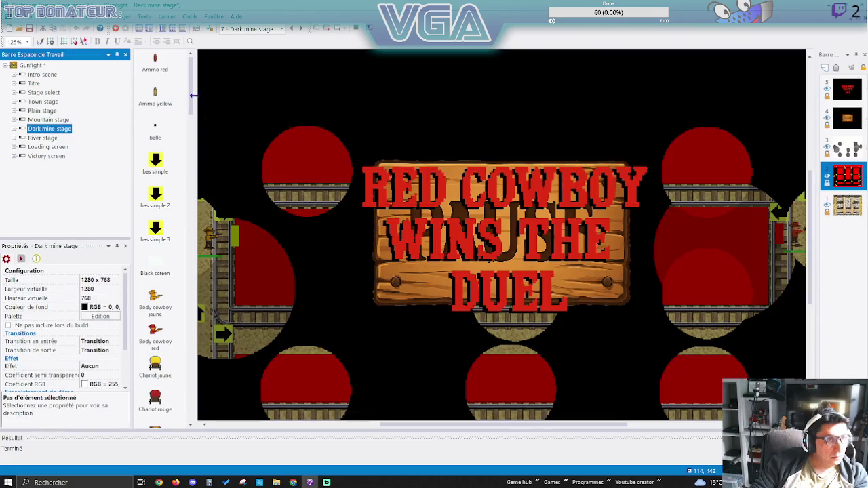
Make the Dark mine stage's row 67 timer event jump to the Victory screen.
left_click(173, 32)
scroll(320, 186, "up", 10)
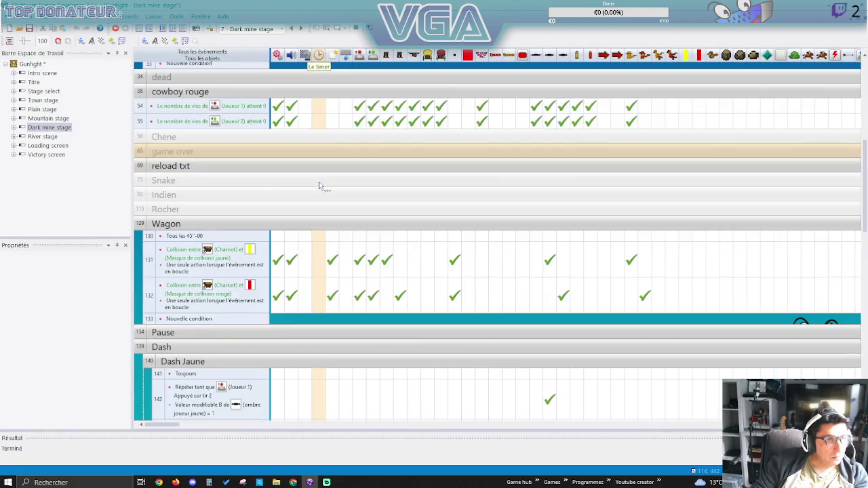
scroll(320, 186, "down", 5)
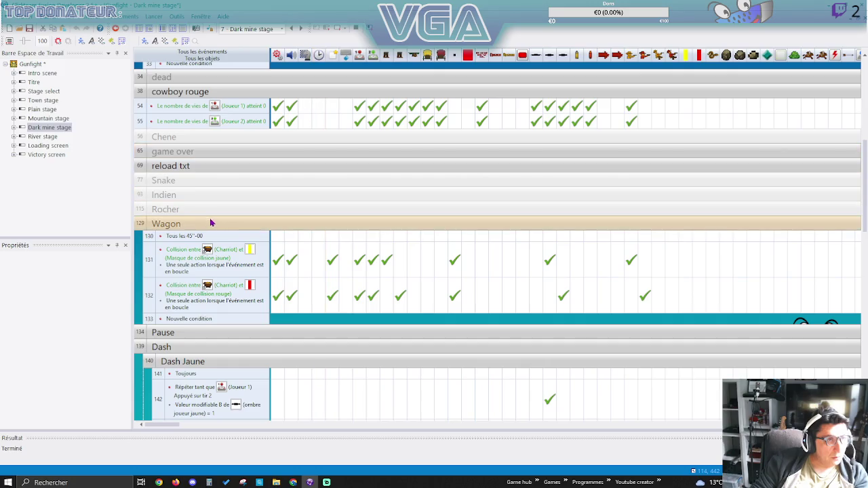
left_click(292, 151)
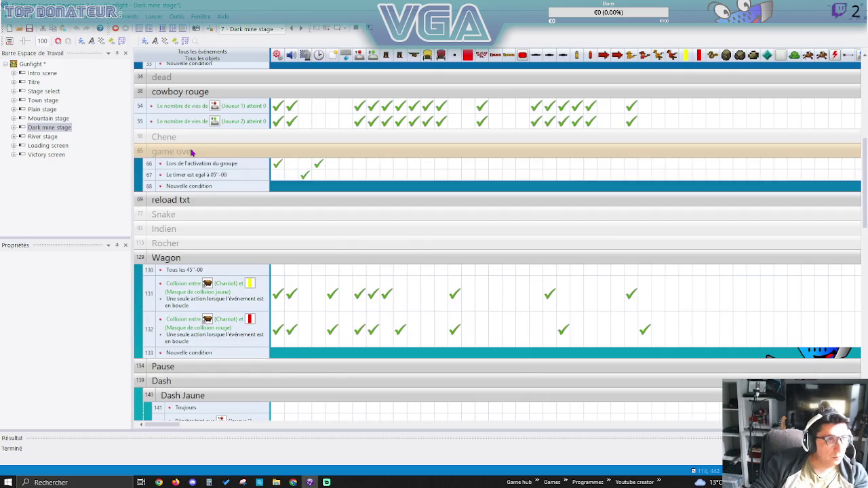
left_click(306, 177)
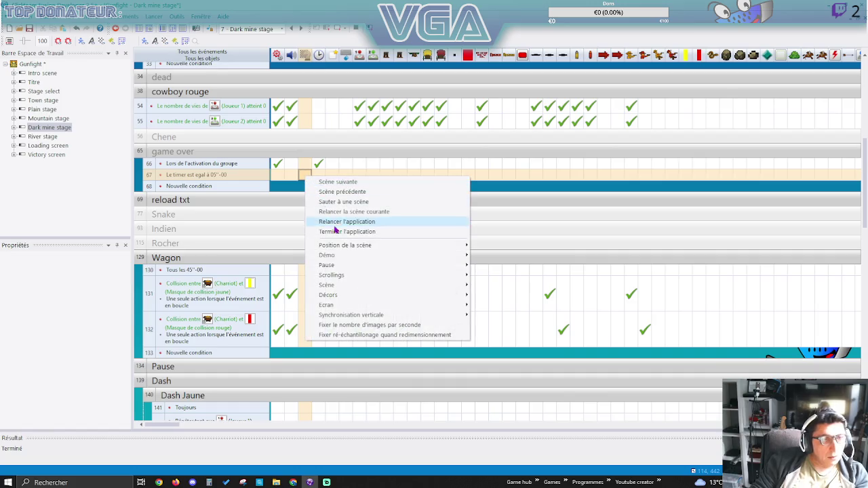
left_click(341, 203)
scroll(78, 122, "down", 5)
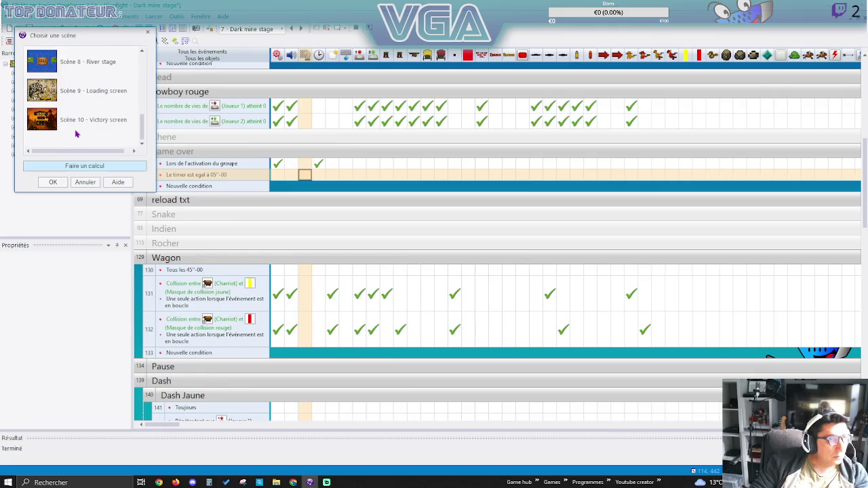
double_click(77, 121)
Make the River stage's row 66 timer event jump to Victory screen, save, and test-play it.
double_click(43, 137)
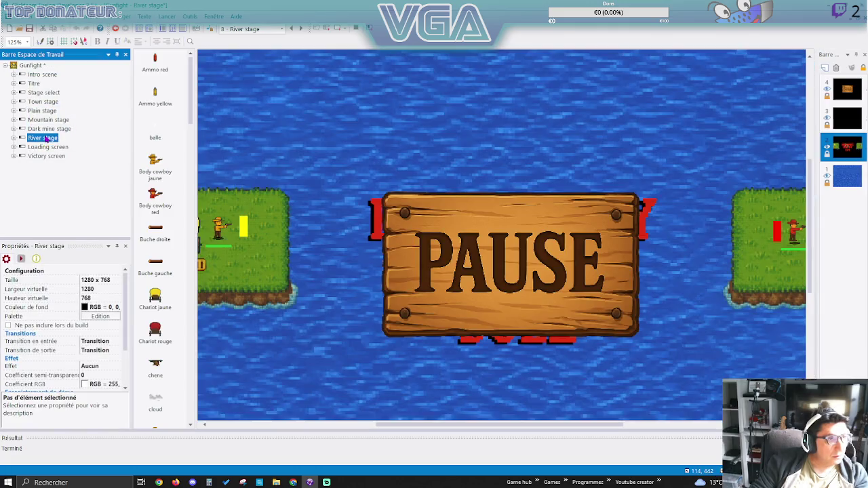
left_click(175, 30)
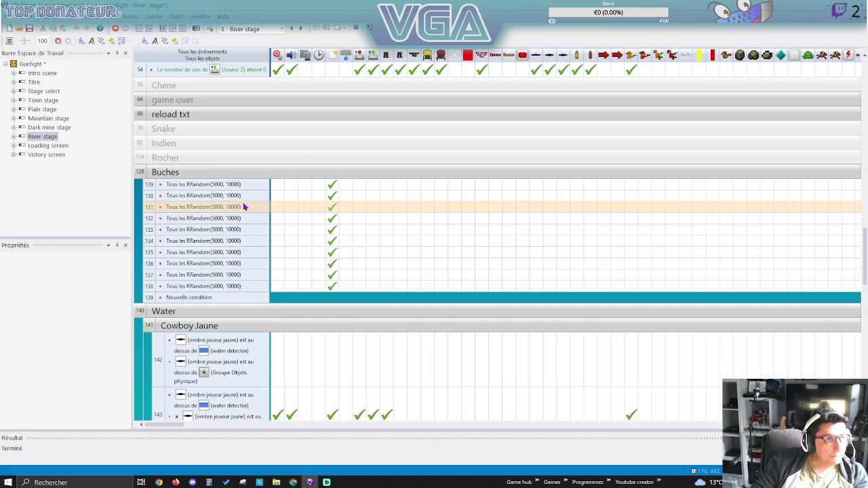
left_click(223, 100)
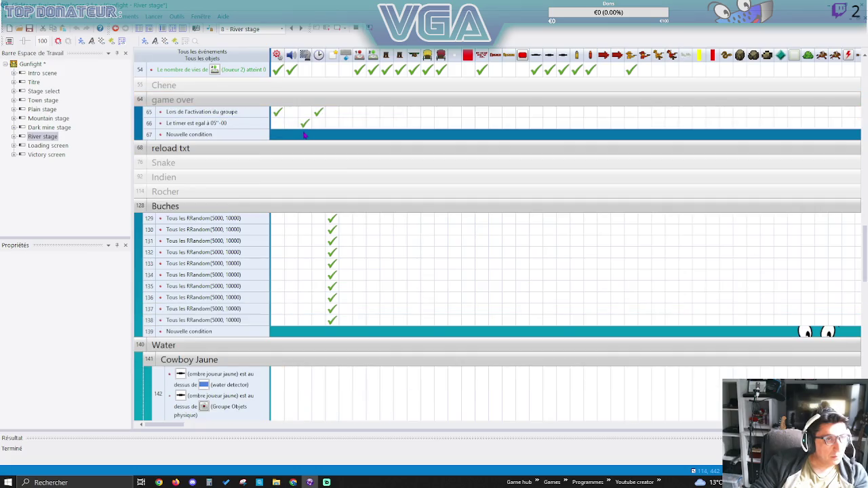
left_click(306, 127)
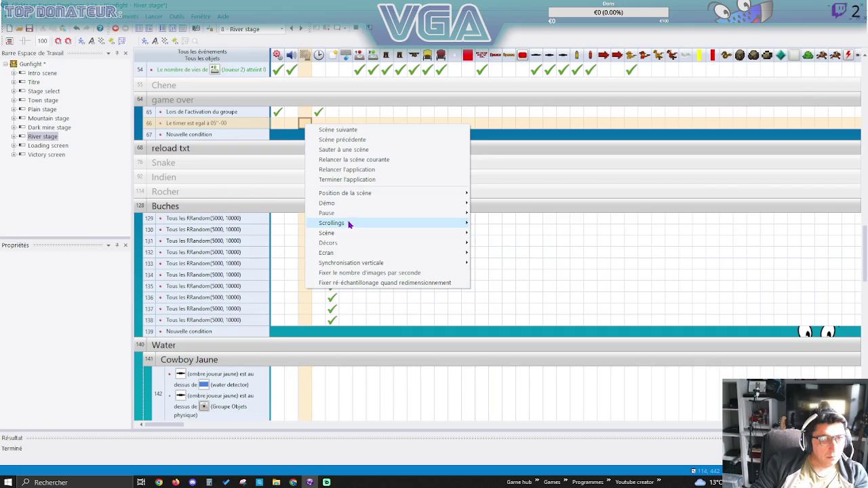
mouse_move(331, 223)
left_click(343, 149)
scroll(86, 113, "down", 3)
double_click(79, 120)
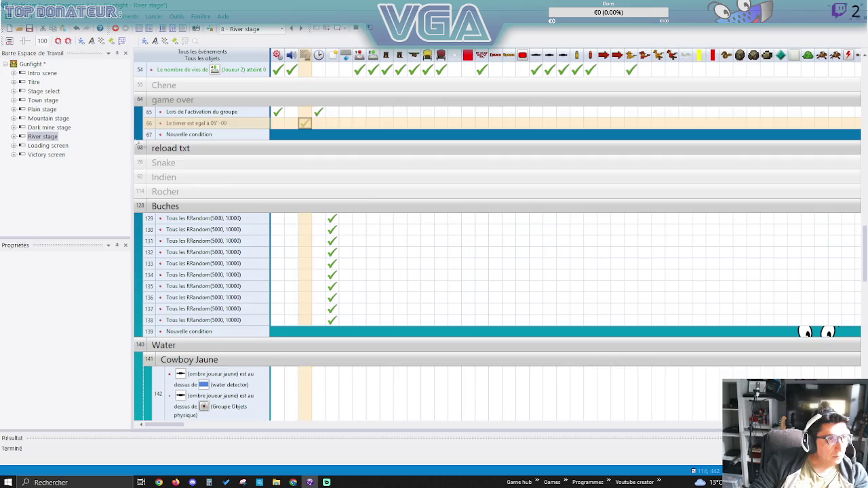
left_click(30, 29)
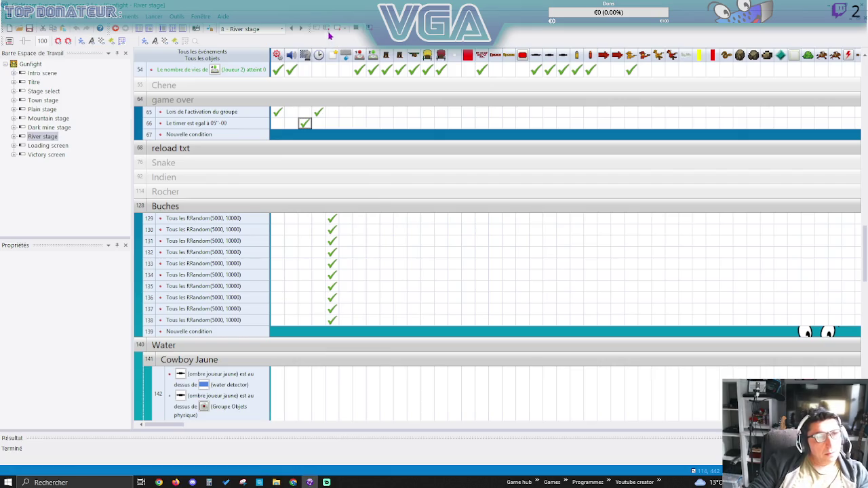
left_click(326, 28)
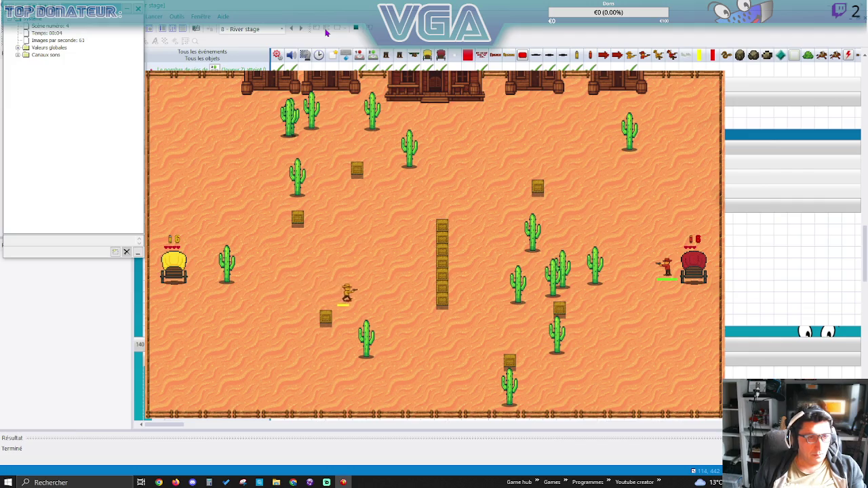
Walk the yellow cowboy down, right and up around the River stage duel.
key("Right")
key("Down")
key("Right")
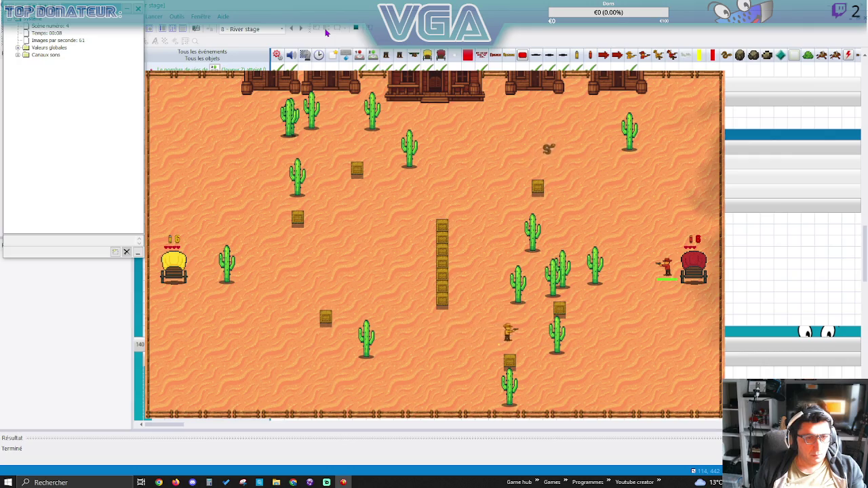
key("Down")
key("Right")
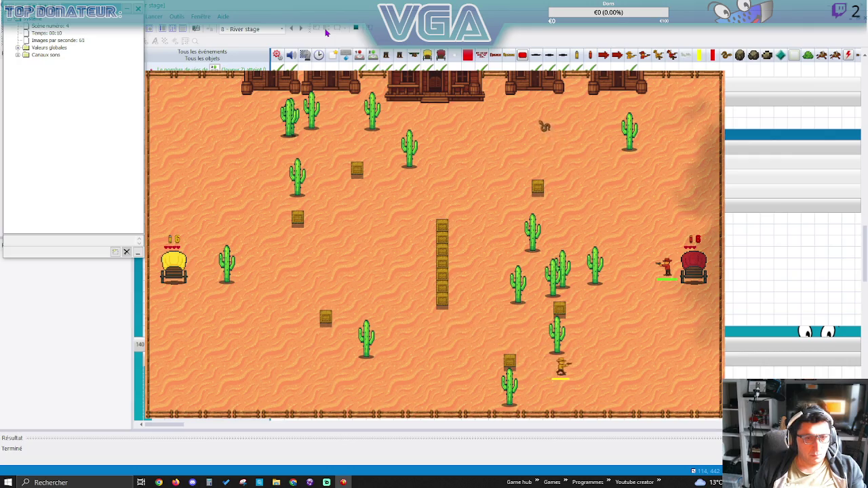
key("Right")
key("Up")
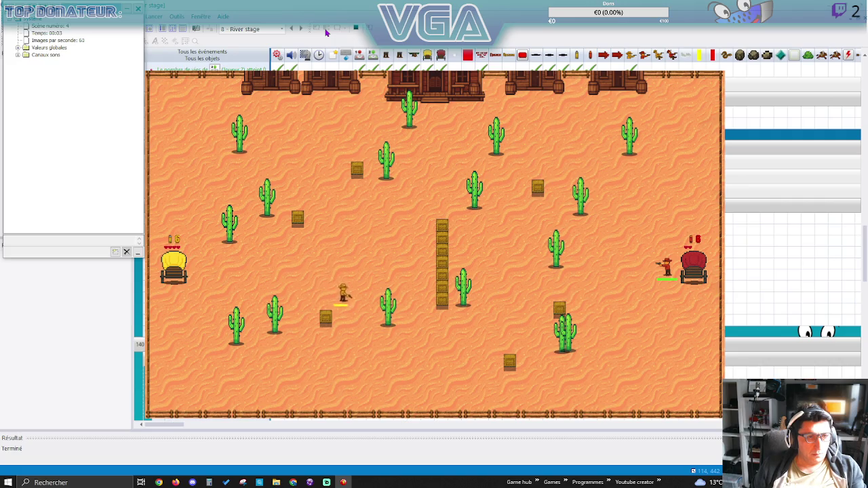
key("Down")
key("Right")
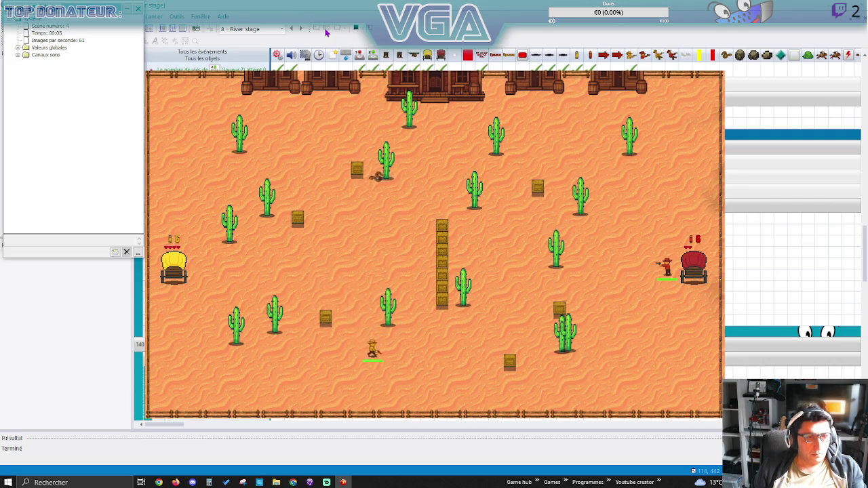
key("Right")
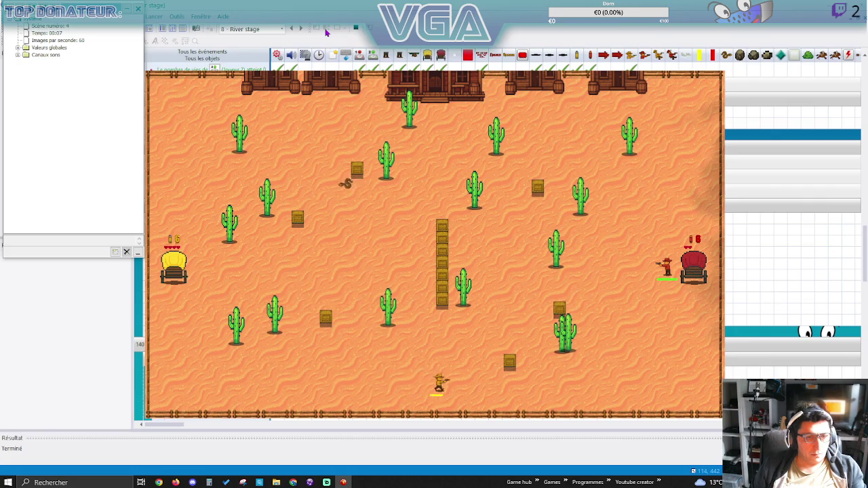
key("Right")
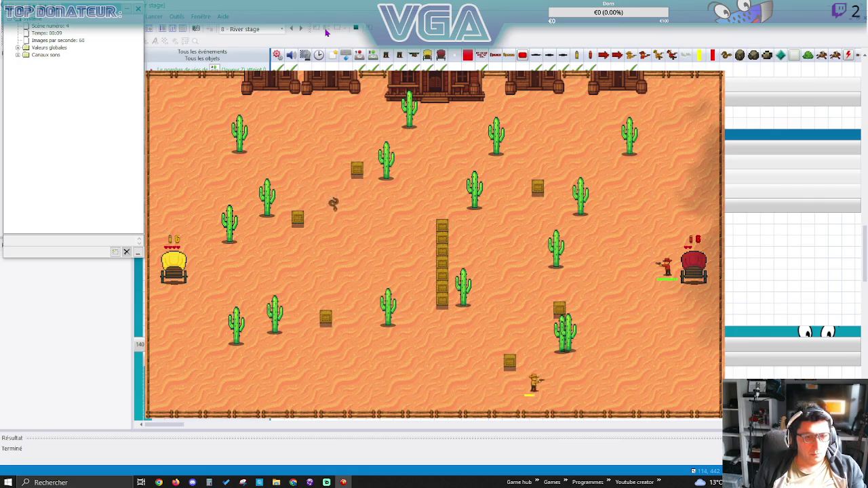
key("Right")
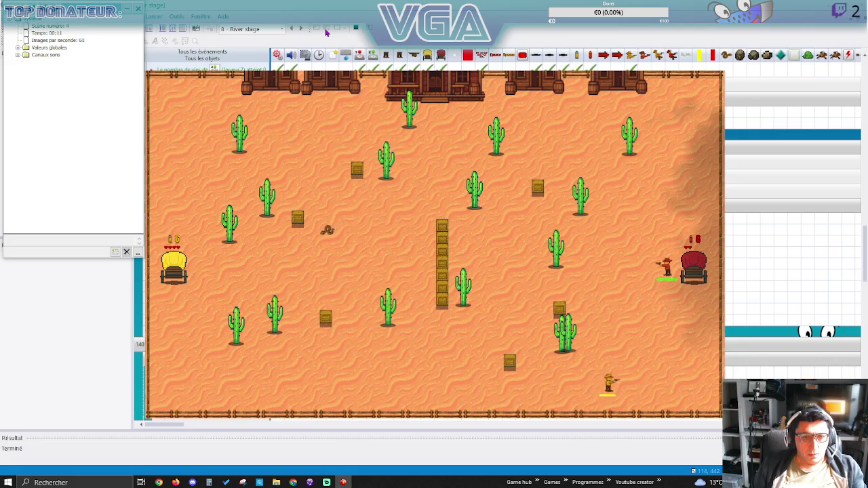
key("Up")
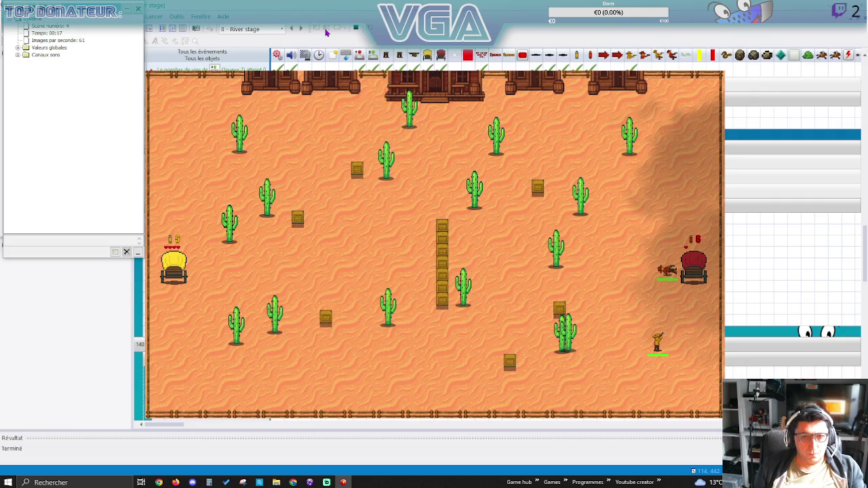
Steer the cowboy right, down and up in the new round until he wins, then open Town stage.
key("Right")
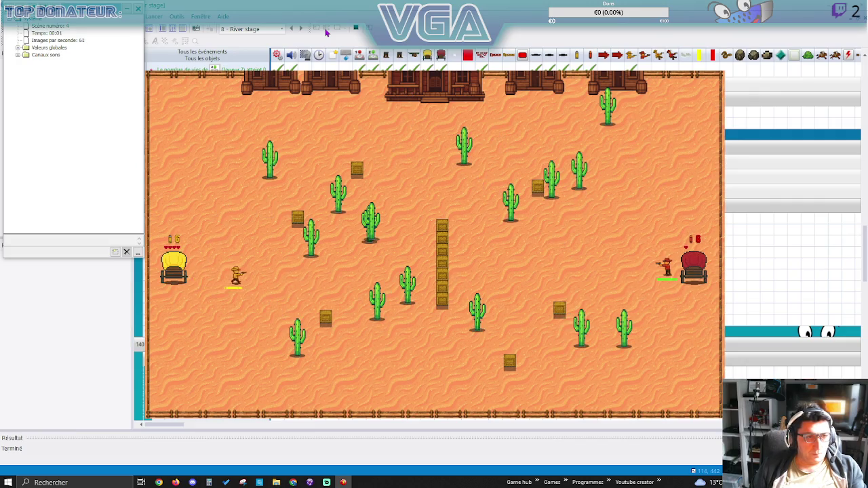
key("Right")
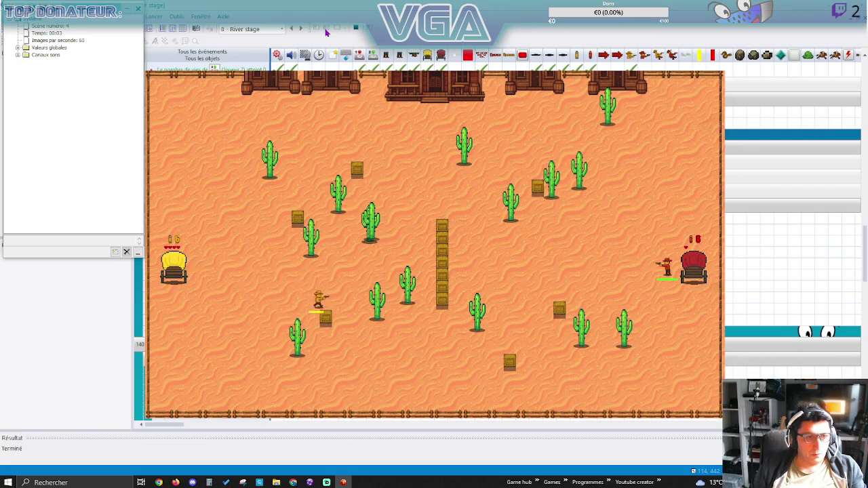
key("Down")
key("Right")
key("Right")
key("Right")
key("Right")
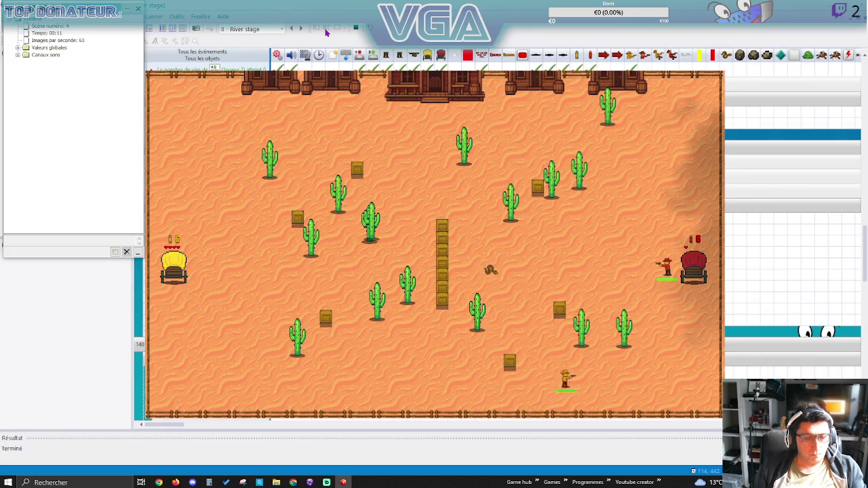
key("Up")
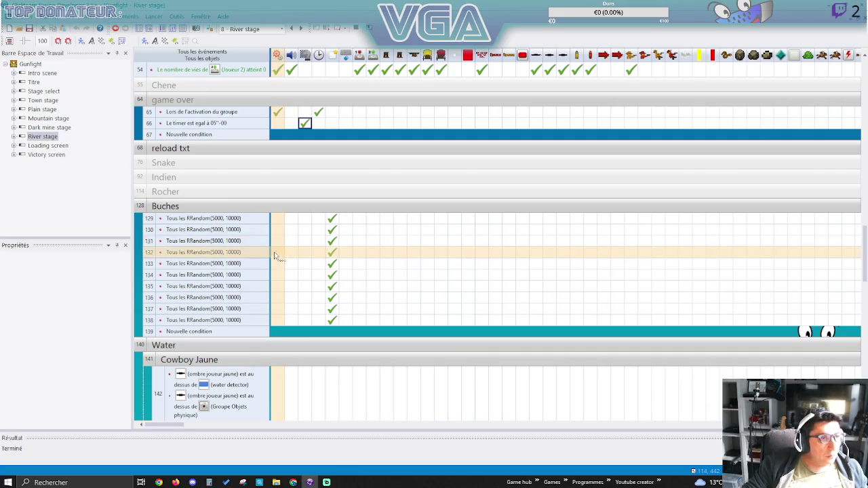
double_click(42, 100)
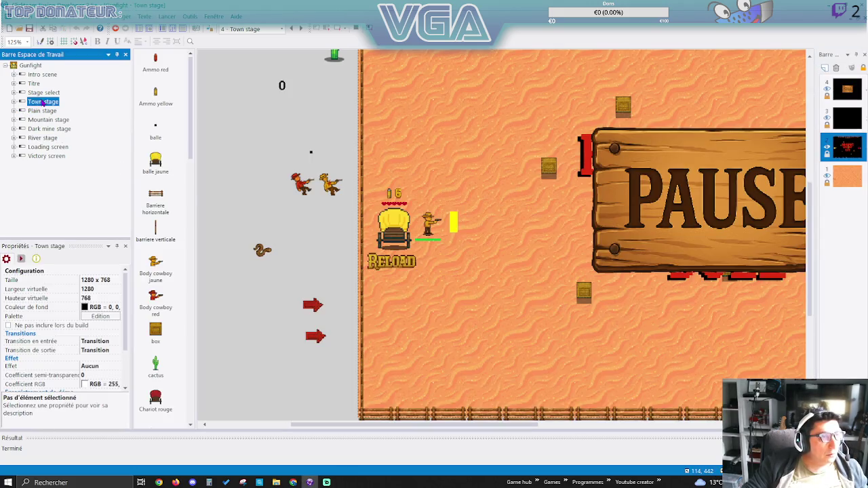
Open the Town stage's event list and scroll to the Stats group, rows 116–124.
left_click(172, 30)
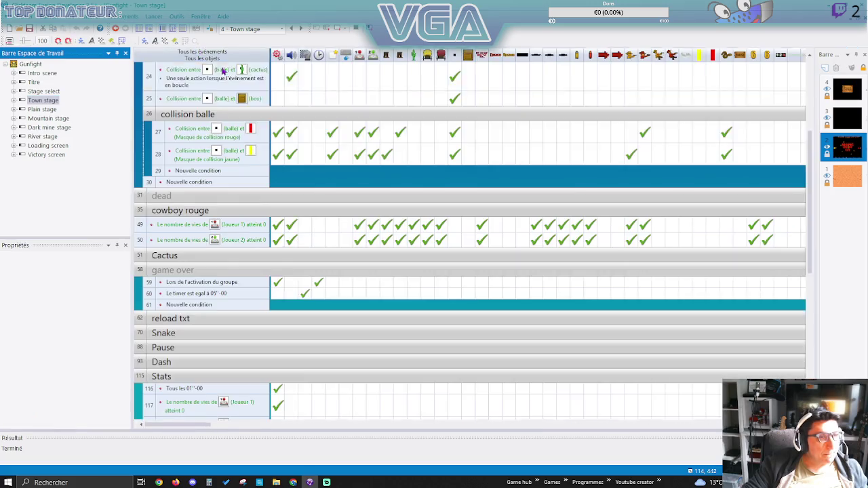
scroll(311, 289, "down", 5)
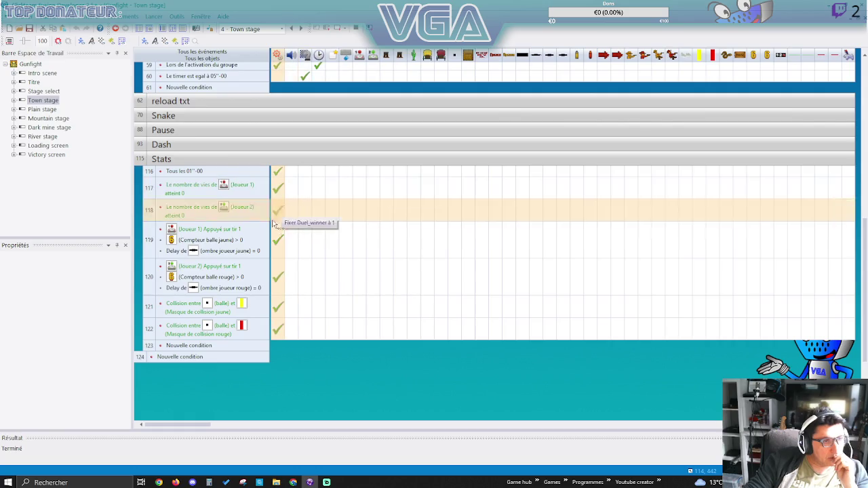
mouse_move(276, 240)
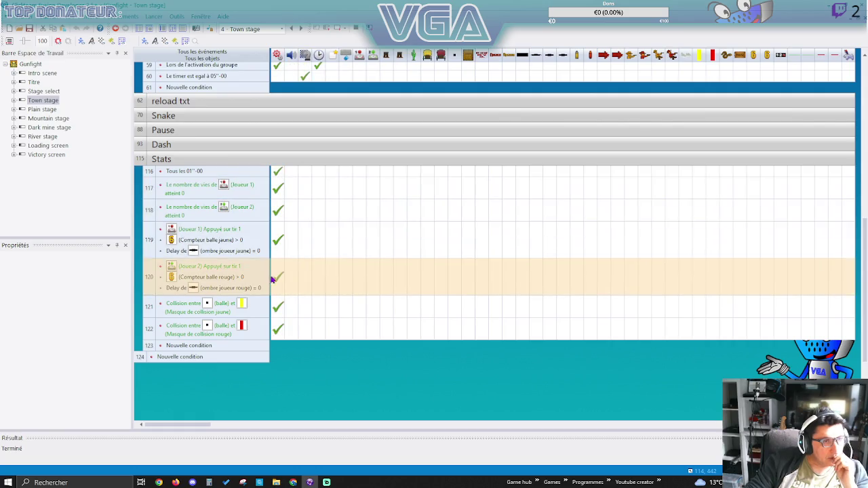
mouse_move(277, 277)
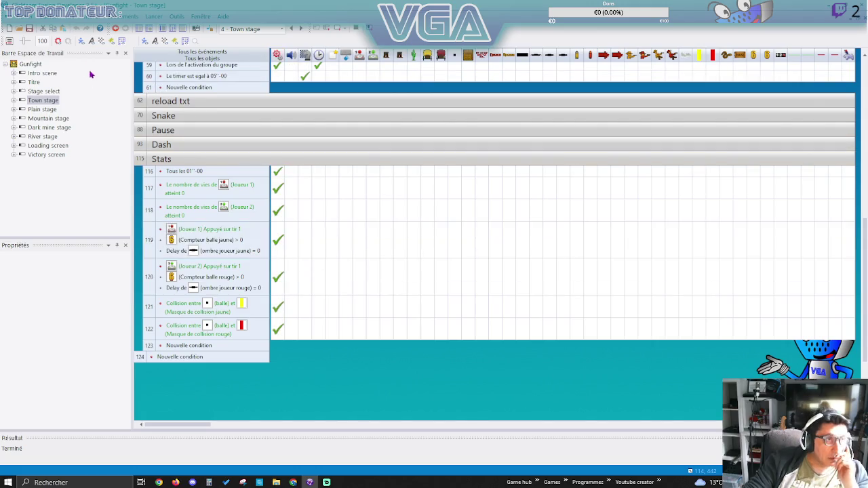
Review Gunfight's global values and global events, then open the Victory screen layout.
left_click(31, 64)
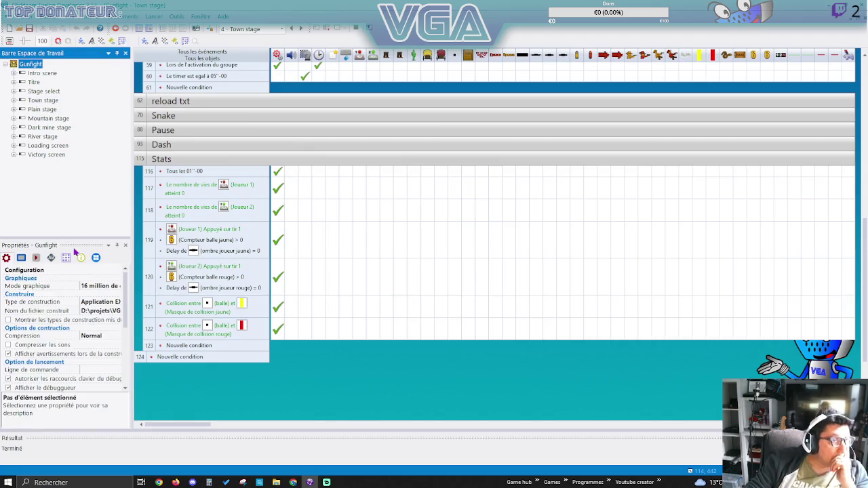
scroll(88, 319, "down", 3)
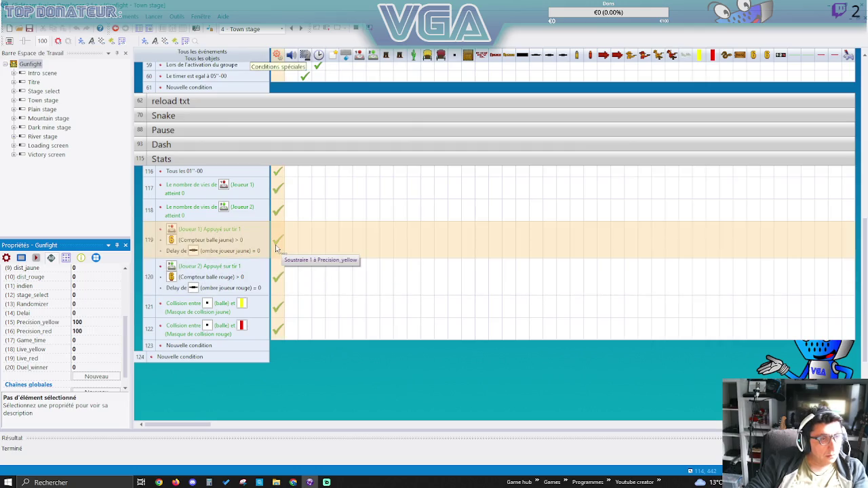
left_click(151, 31)
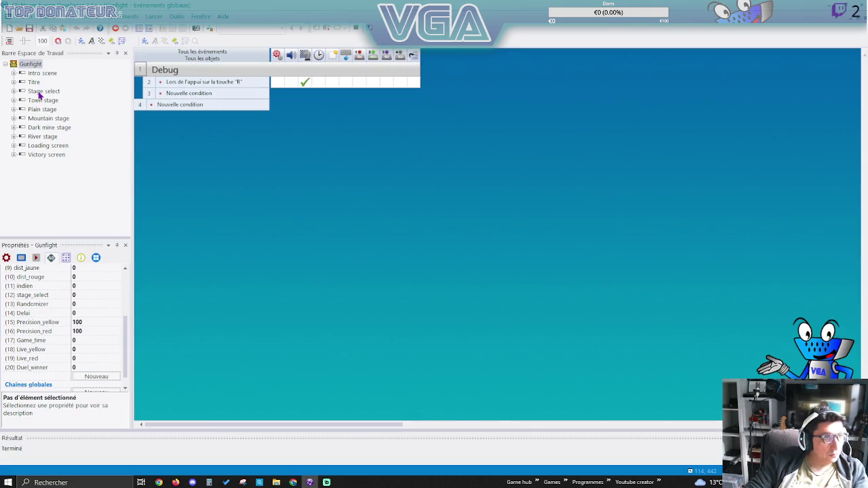
double_click(49, 155)
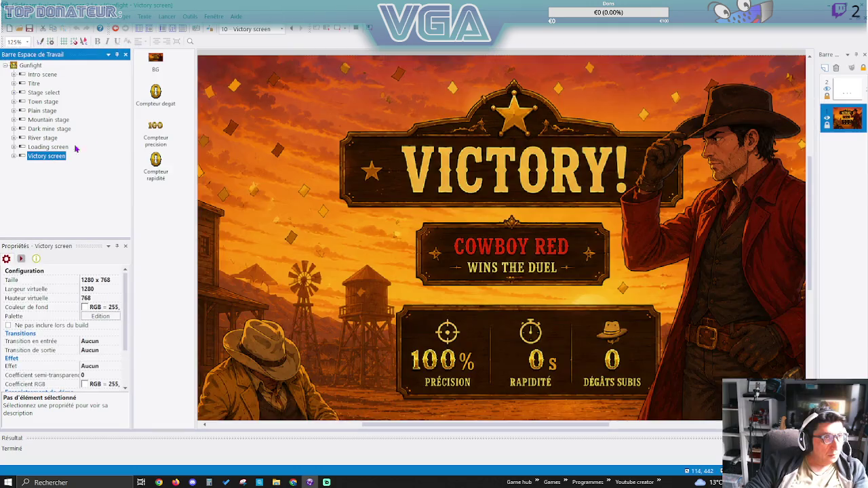
Select the Victory screen's 100% precision counter and open its 0–9 digit images for editing.
left_click(456, 363)
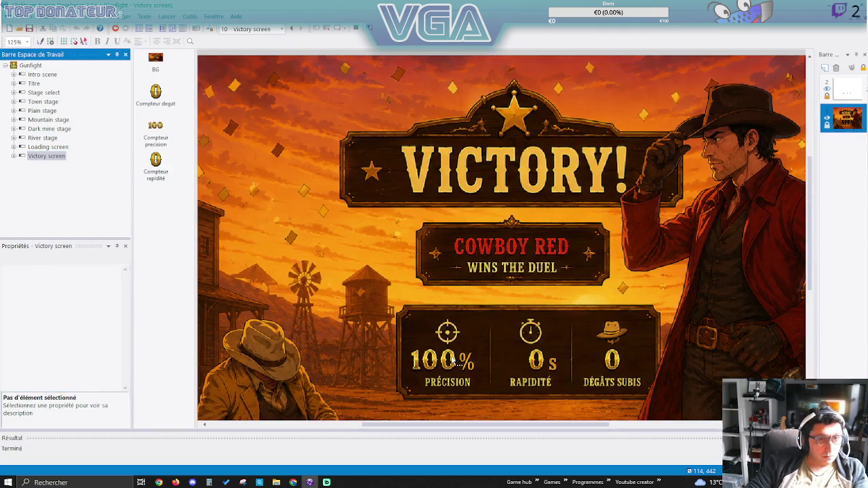
left_click(841, 98)
left_click(428, 363)
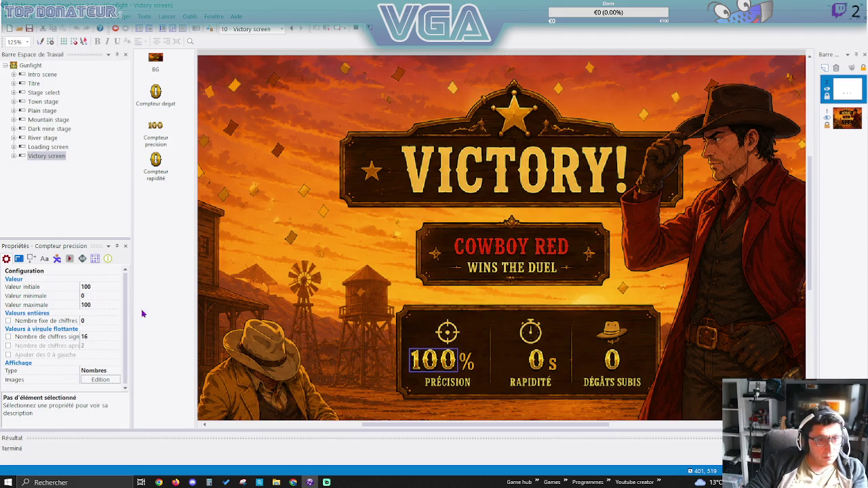
double_click(453, 363)
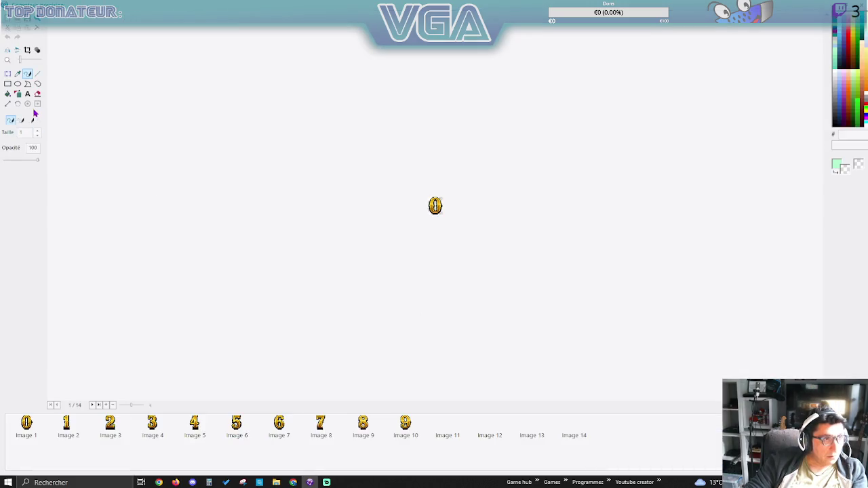
left_click(67, 427)
left_click(109, 430)
left_click(156, 430)
left_click(190, 430)
left_click(239, 428)
left_click(285, 427)
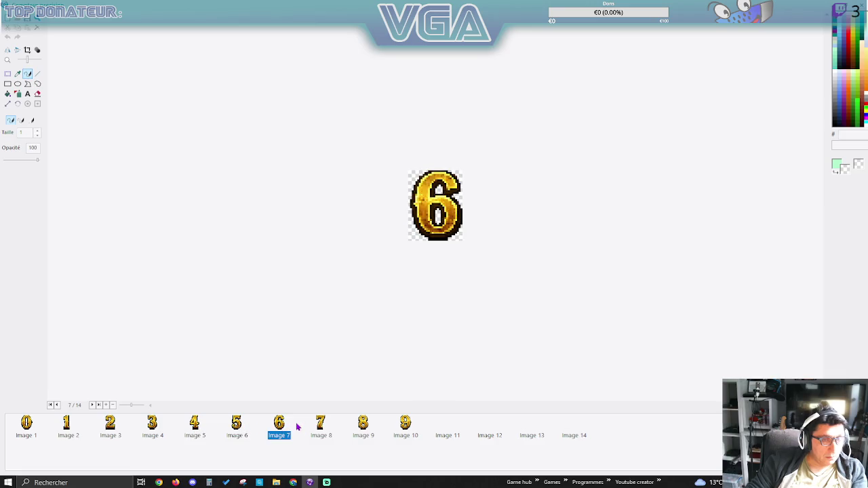
left_click(324, 427)
left_click(369, 427)
left_click(405, 426)
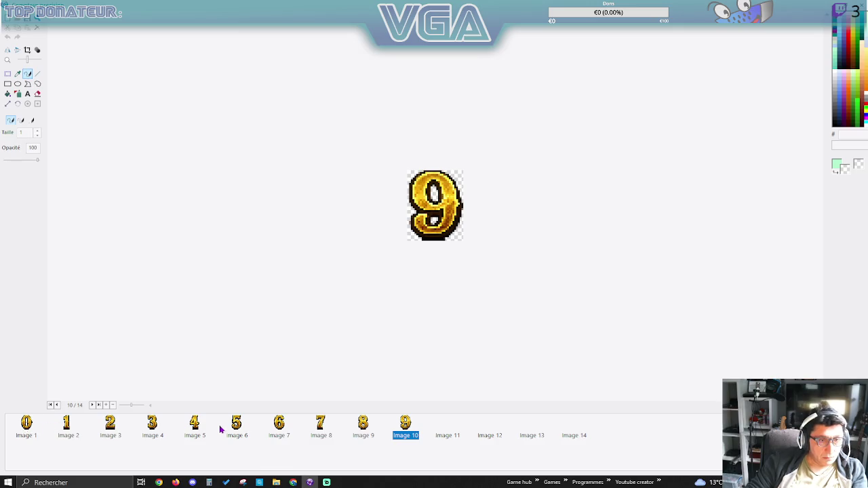
left_click(30, 424)
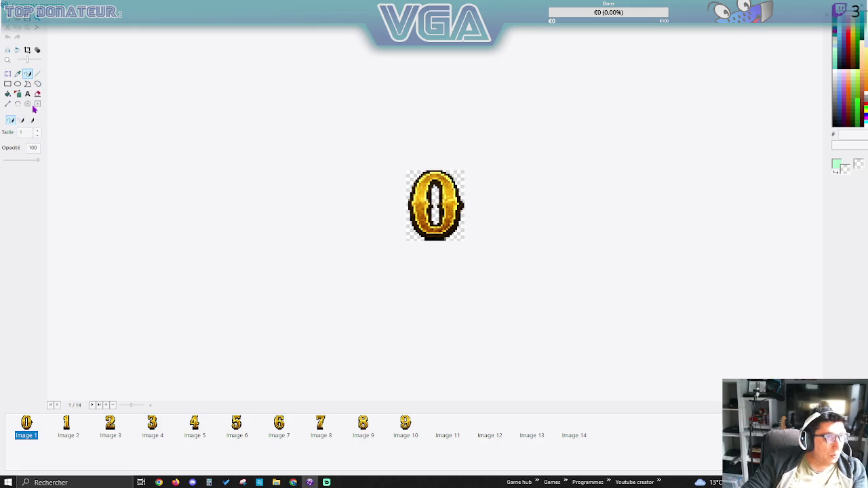
left_click(814, 465)
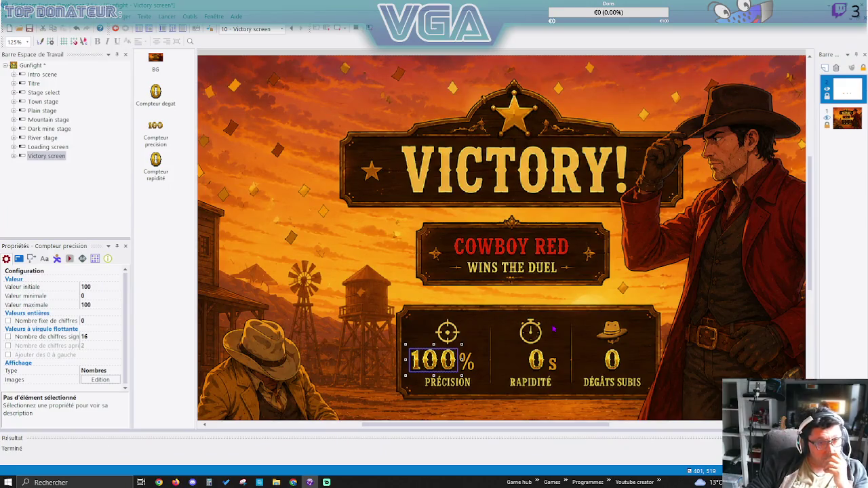
Check the Victory screen events setting precision and damage from yellow's values, then open Town stage.
left_click(173, 29)
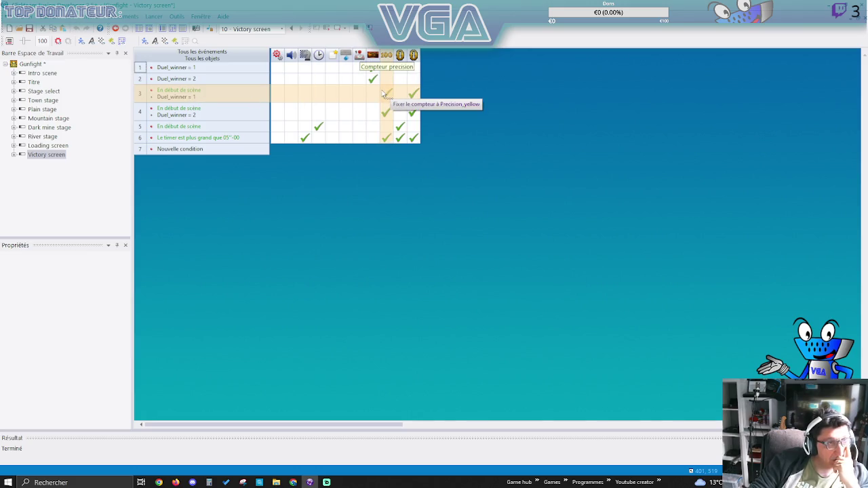
left_click(385, 93)
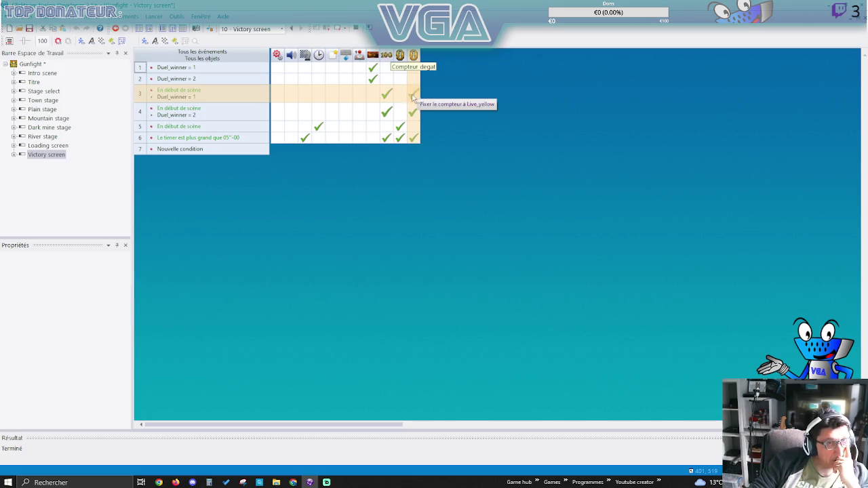
left_click(412, 98)
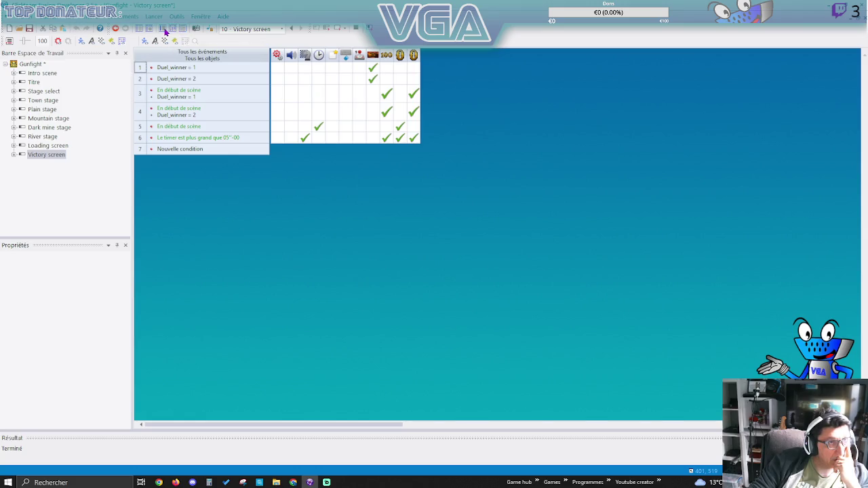
left_click(164, 31)
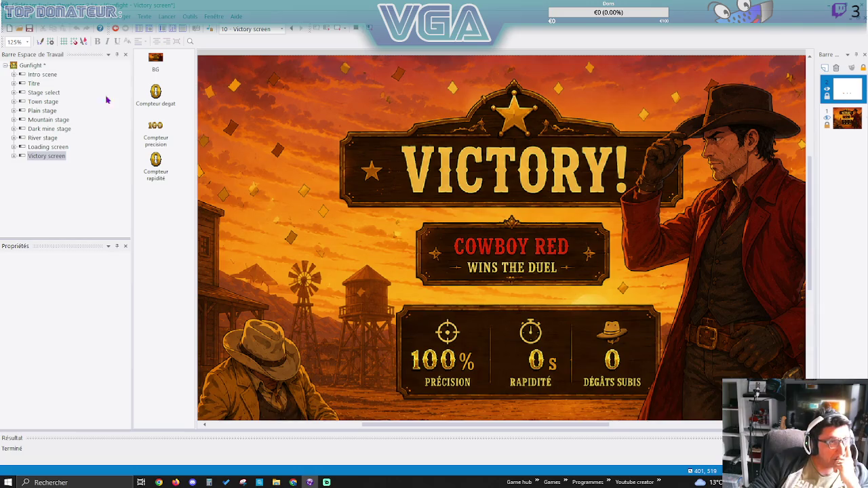
left_click(40, 102)
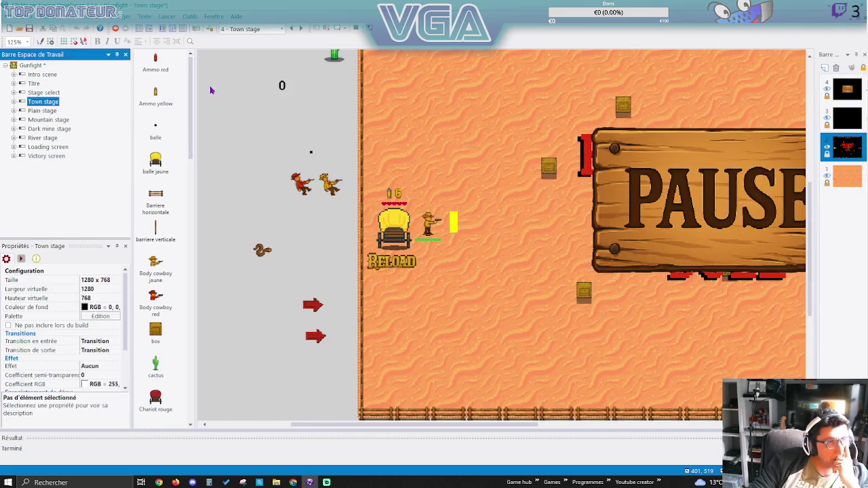
Inspect the Town stage's Stats group actions, then open the Stage select scene.
key("ctrl+e")
mouse_move(277, 244)
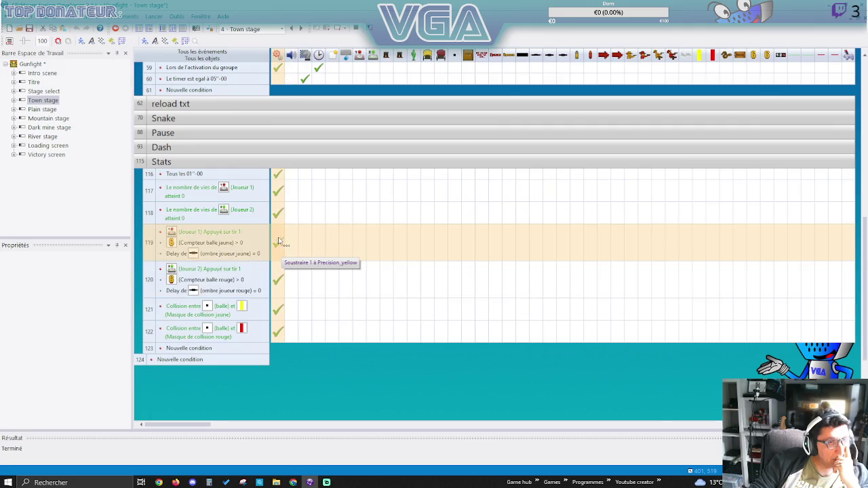
mouse_move(277, 315)
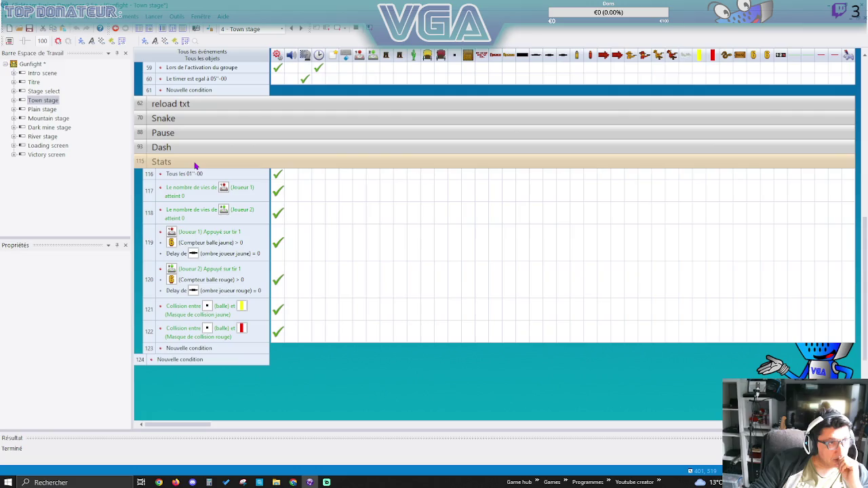
double_click(47, 94)
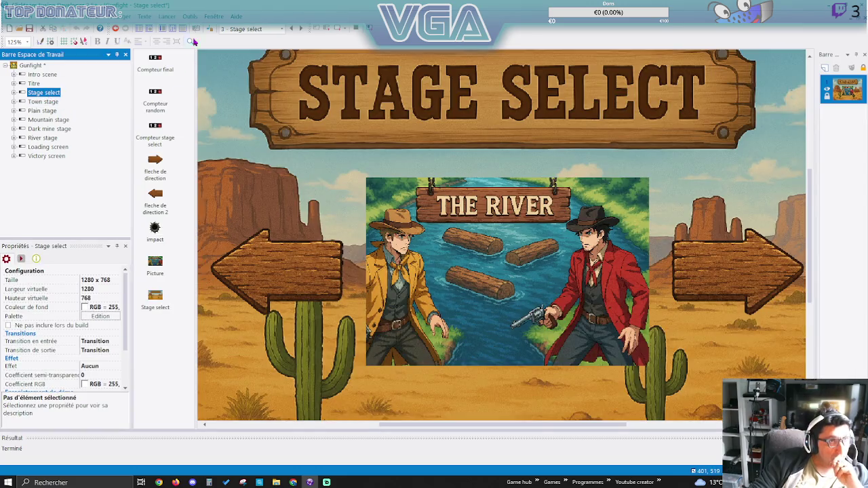
Add a scene-start action in Stage select that resets Game_time to 0.
left_click(175, 28)
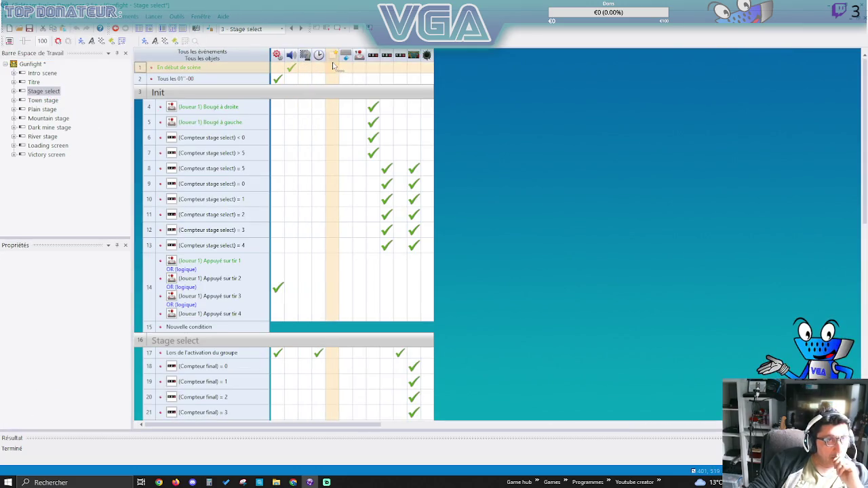
left_click(278, 67)
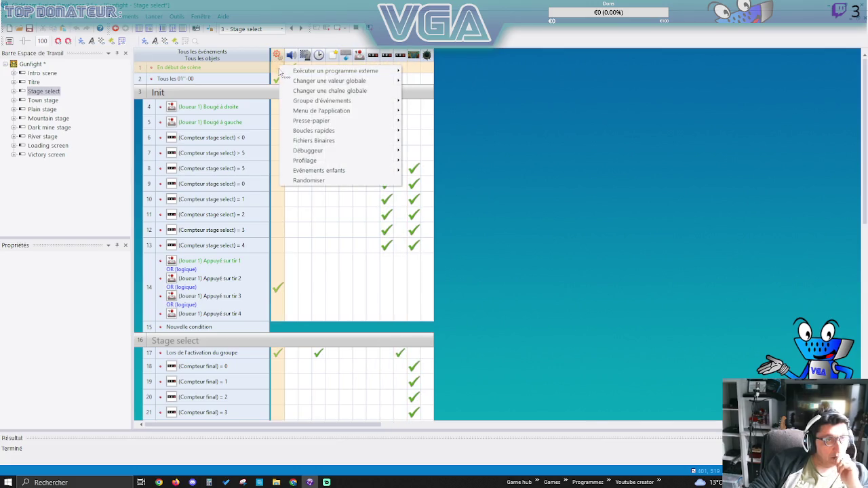
mouse_move(294, 145)
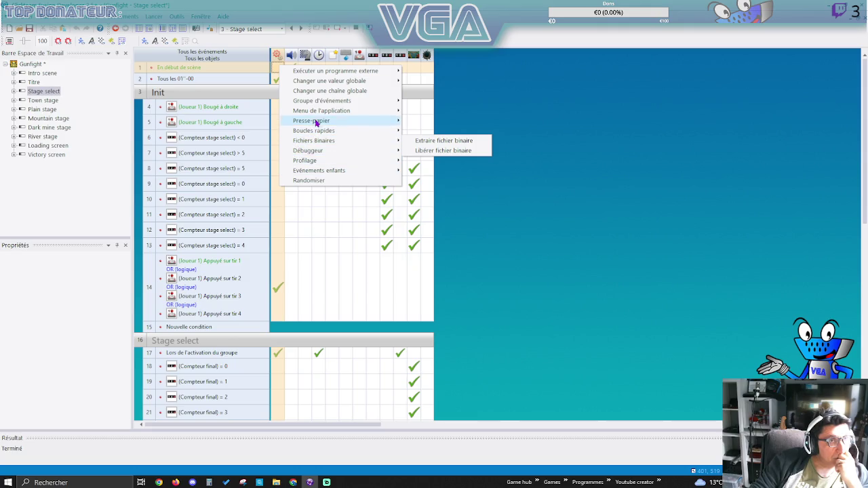
mouse_move(319, 101)
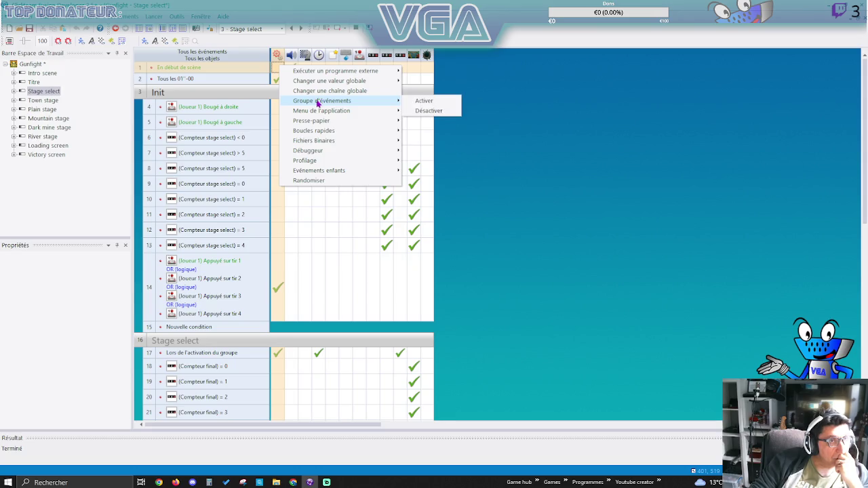
mouse_move(370, 82)
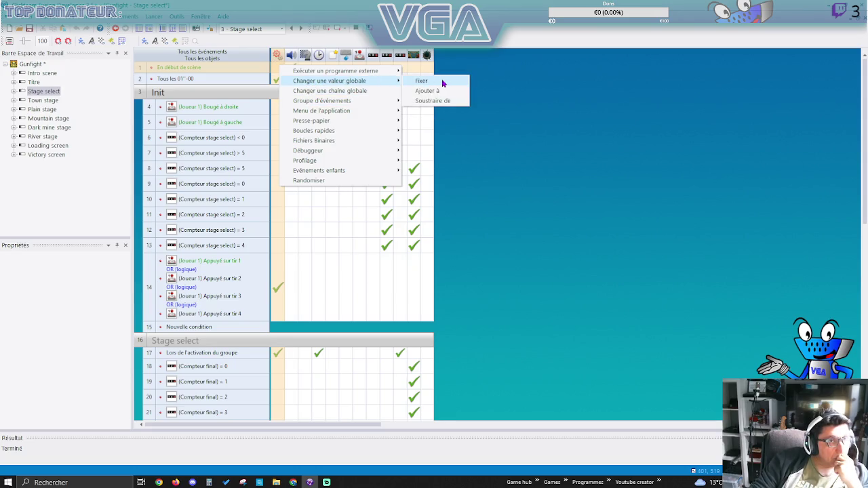
left_click(420, 81)
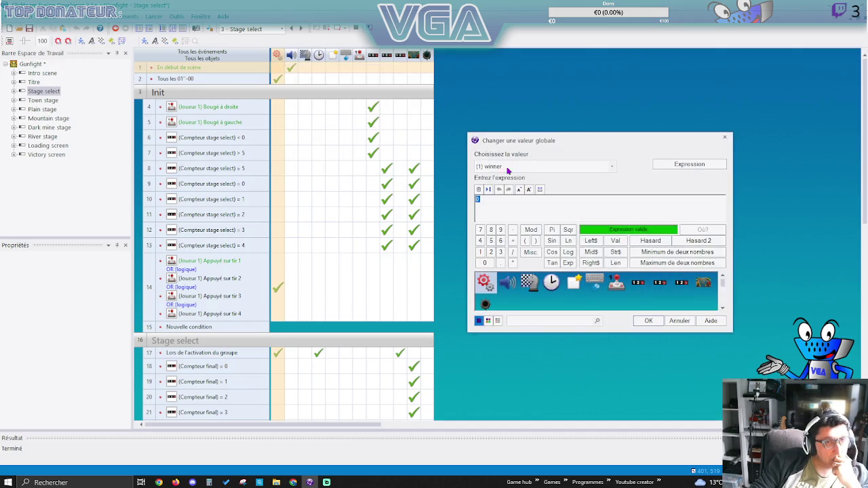
left_click(538, 166)
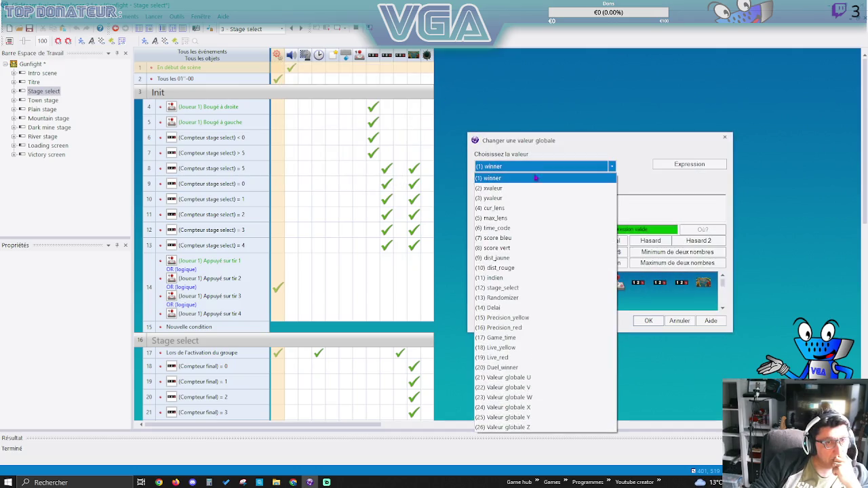
left_click(519, 342)
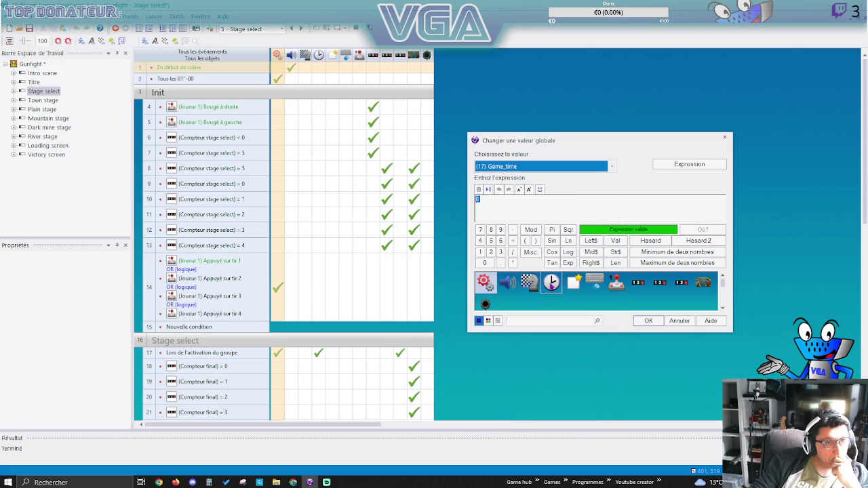
left_click(637, 317)
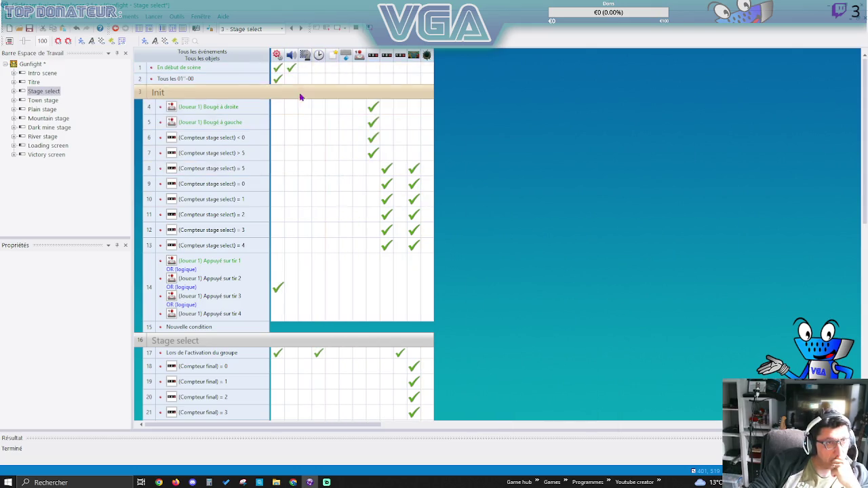
Add a second scene-start action resetting Live_yellow to 0.
left_click(279, 71)
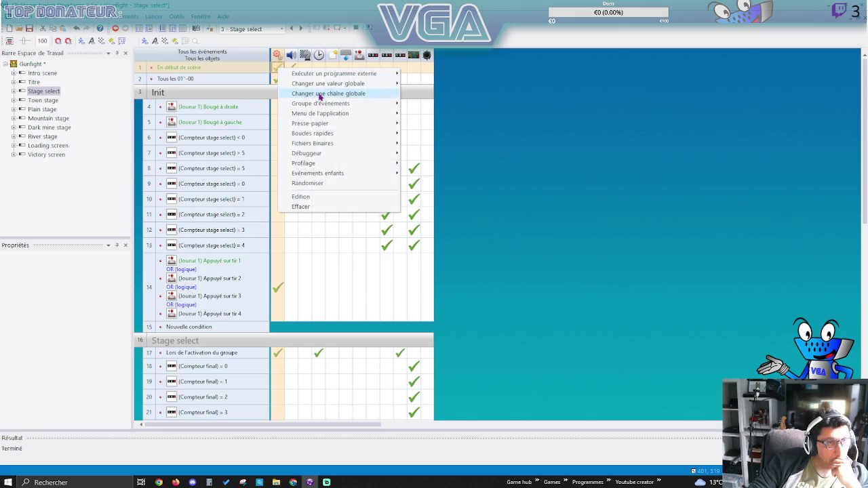
mouse_move(333, 87)
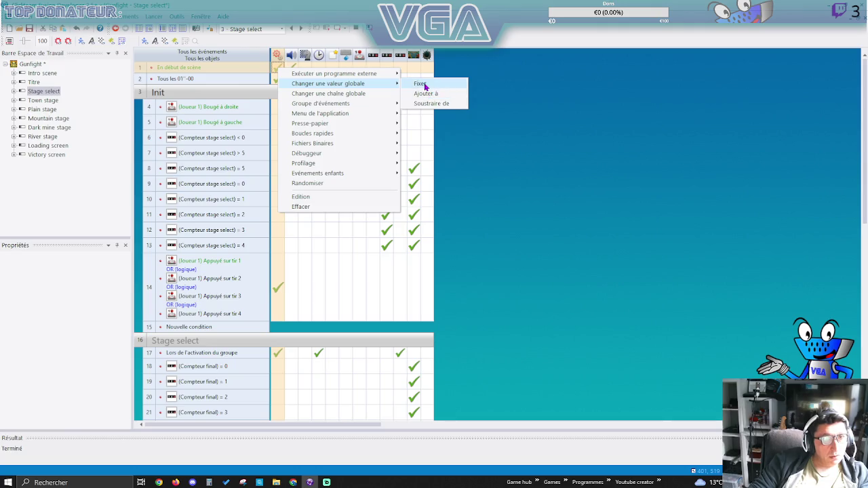
left_click(420, 84)
left_click(515, 167)
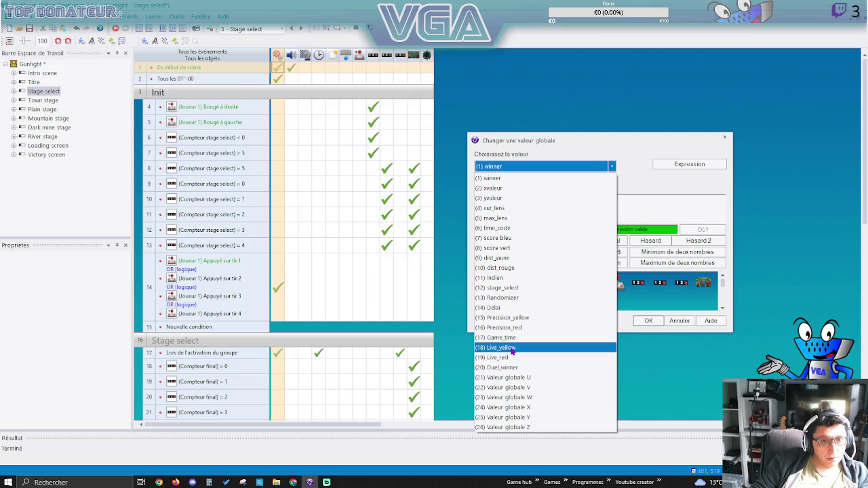
left_click(513, 351)
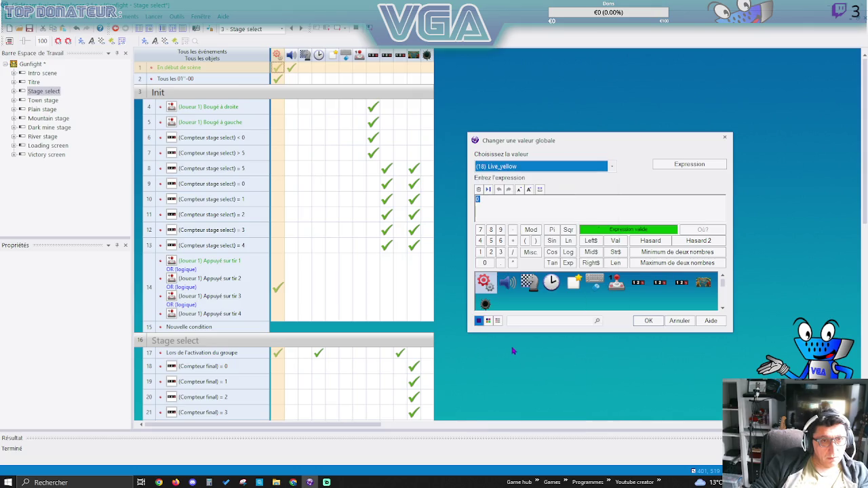
left_click(652, 322)
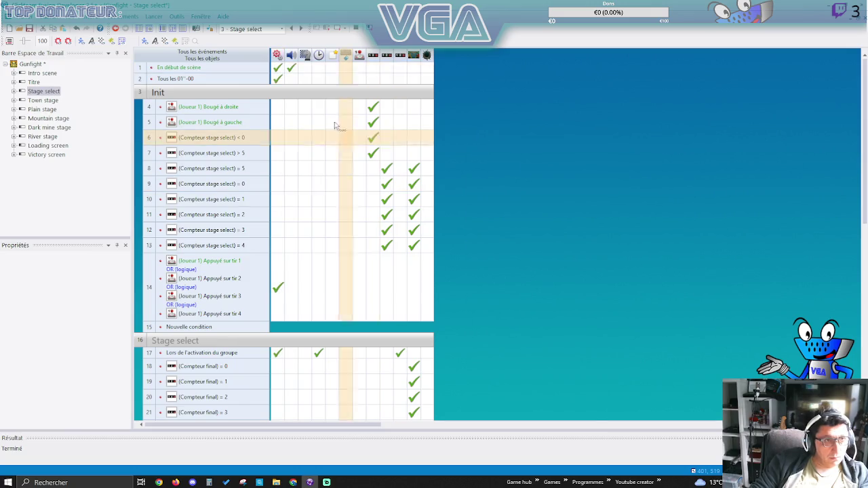
Duplicate the Live_yellow reset and change the copy to reset Live_red to 0.
left_click(276, 68)
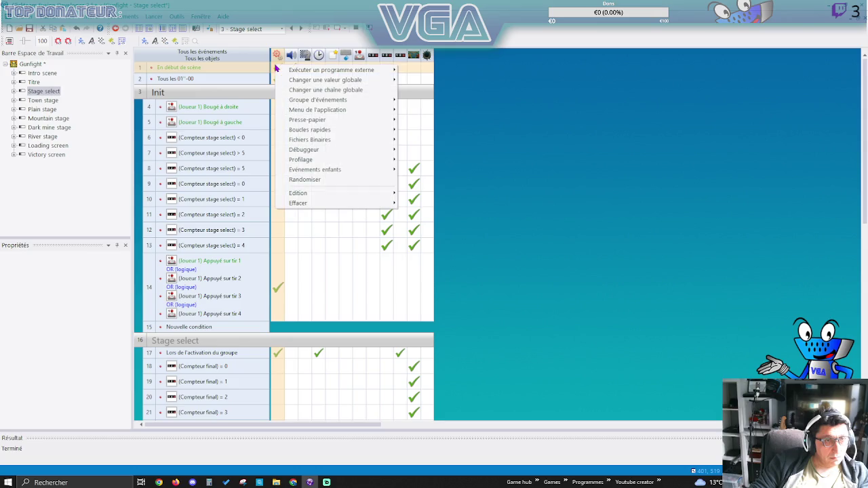
left_click(276, 70)
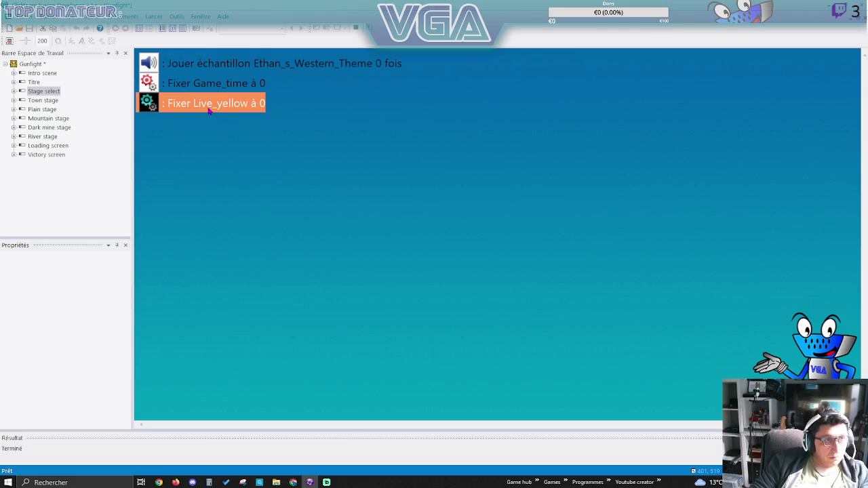
key("ctrl+c")
key("ctrl+v")
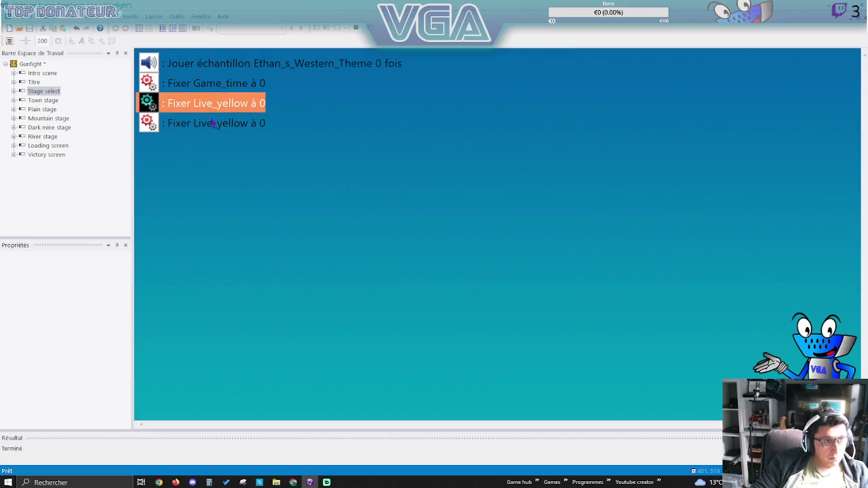
double_click(213, 123)
left_click(500, 169)
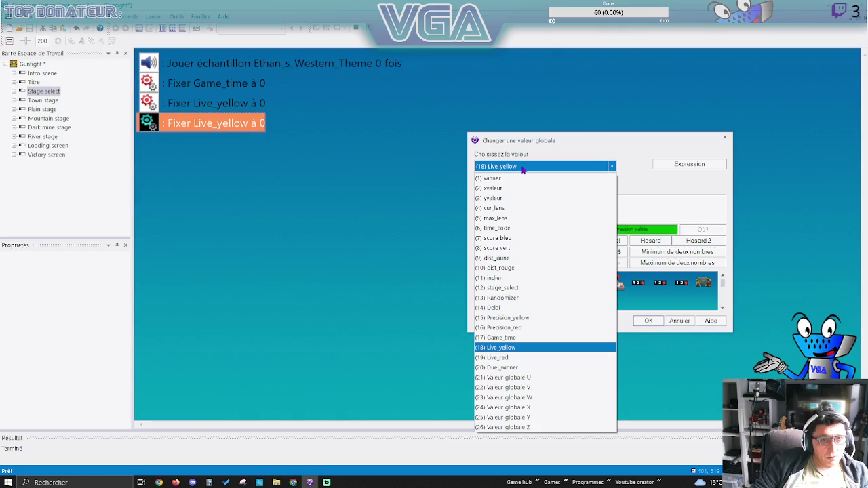
left_click(526, 357)
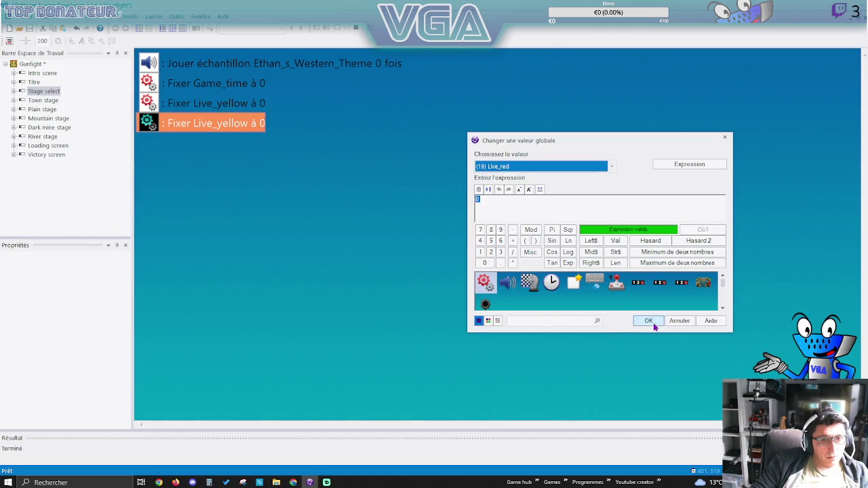
left_click(650, 323)
Paste another copy below Live_red and change it to set Precision_yellow to 100.
key("ctrl+v")
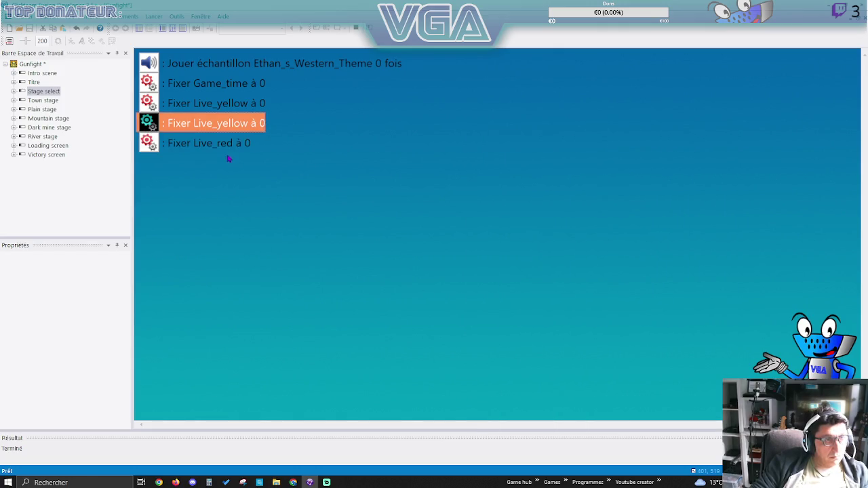
left_click_drag(233, 123, 232, 144)
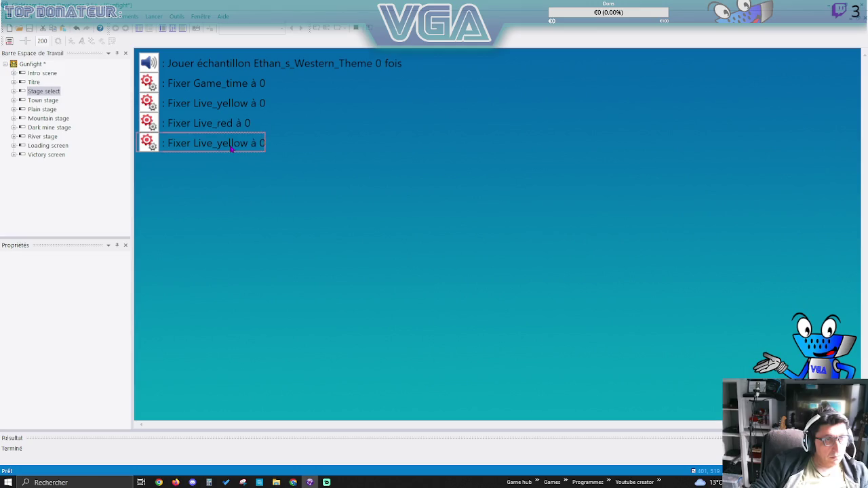
double_click(231, 144)
left_click(478, 167)
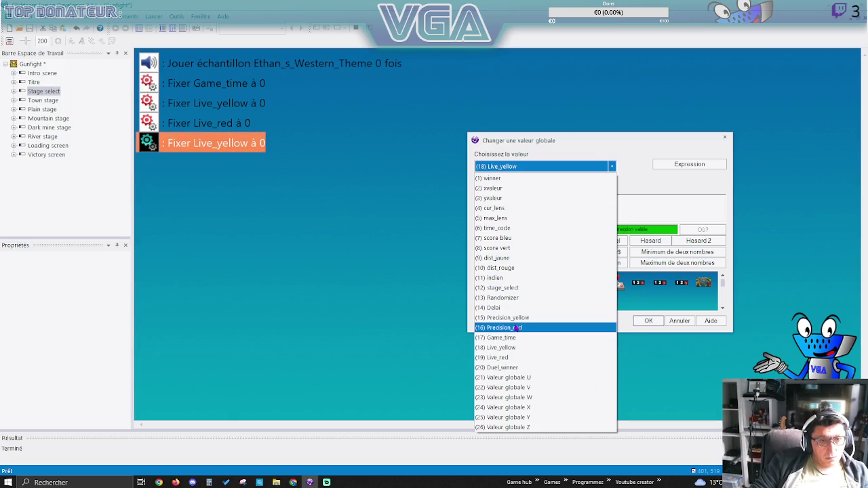
left_click(512, 317)
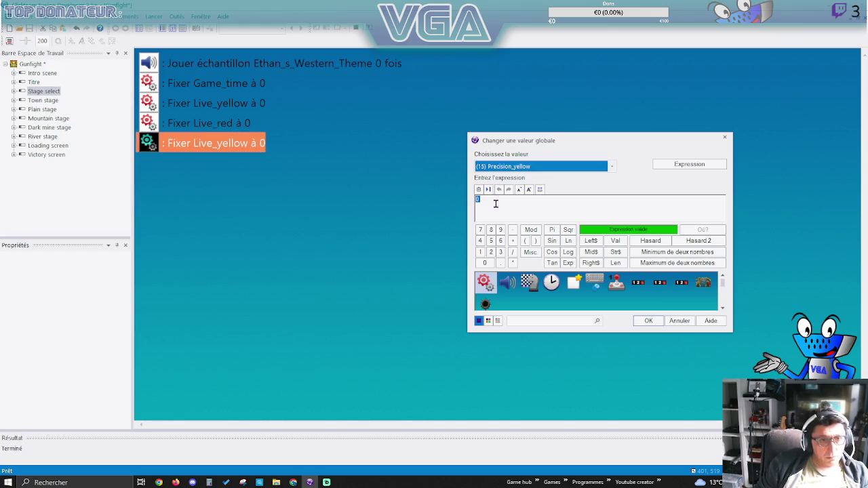
left_click(496, 203)
type("100")
key("Return")
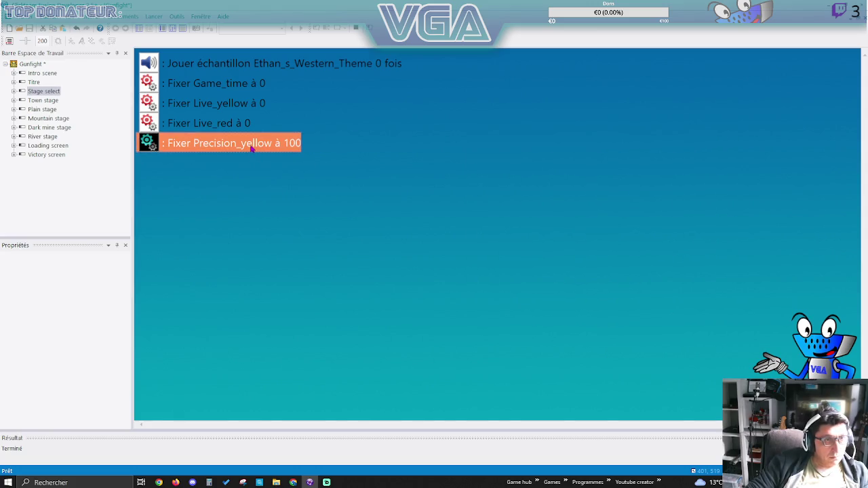
Duplicate the Precision_yellow action and switch the copy to Precision_red at 100.
key("ctrl+c")
key("ctrl+v")
double_click(268, 165)
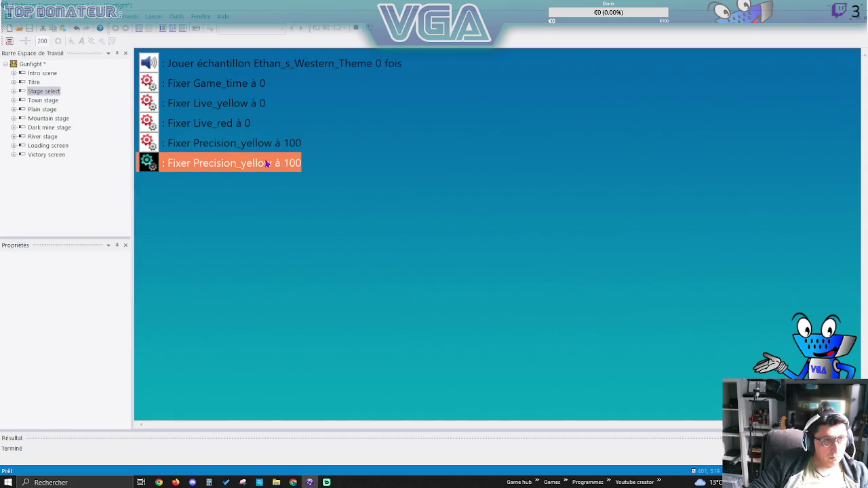
left_click(541, 167)
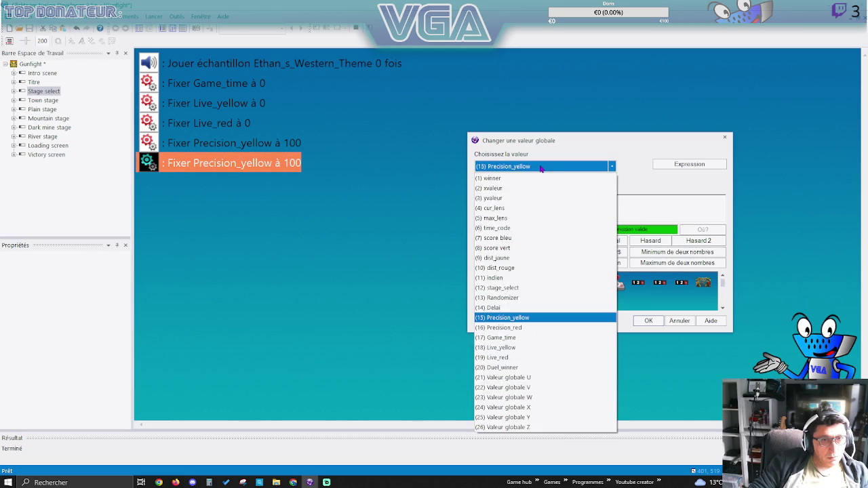
left_click(516, 328)
left_click(637, 320)
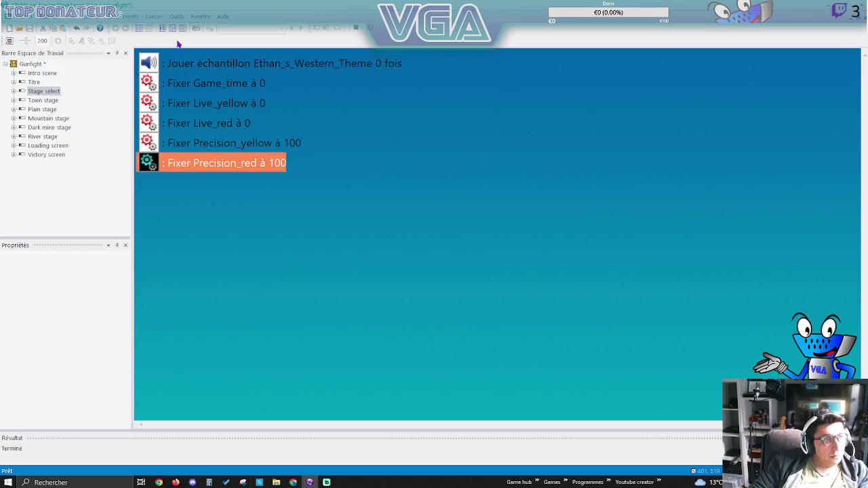
Show the Gunfight project's global values, with Precision_yellow and Precision_red at 100.
left_click(32, 63)
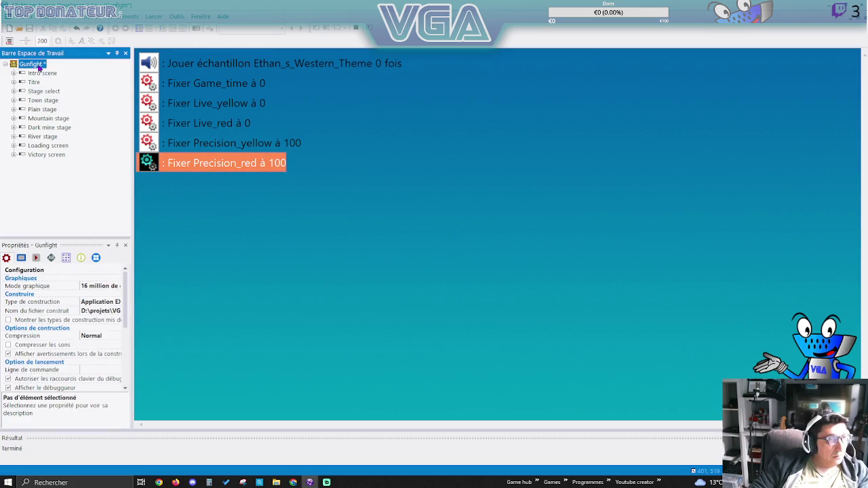
left_click(66, 258)
left_click(52, 258)
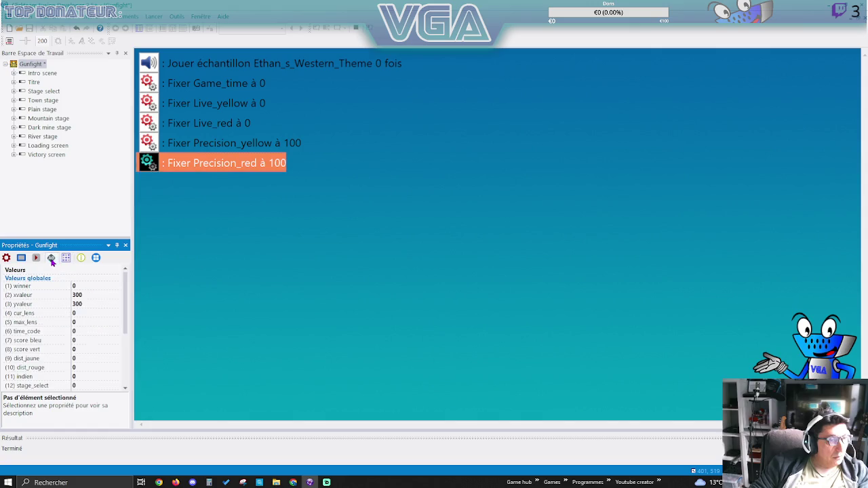
left_click(66, 258)
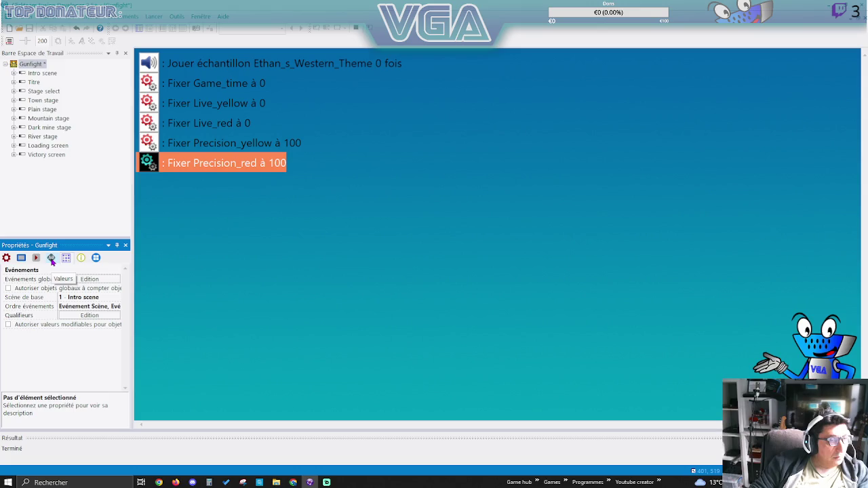
left_click(51, 260)
scroll(87, 304, "down", 4)
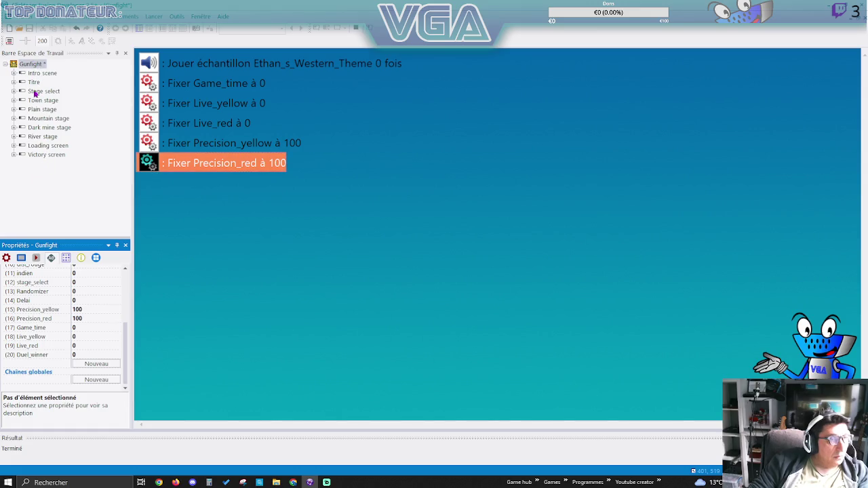
Start a test run of the game from the Intro scene's layout.
left_click(41, 73)
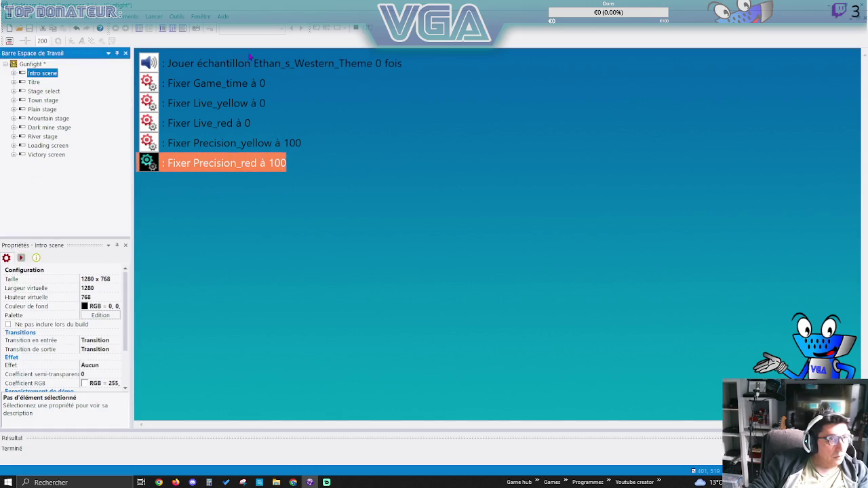
left_click(323, 30)
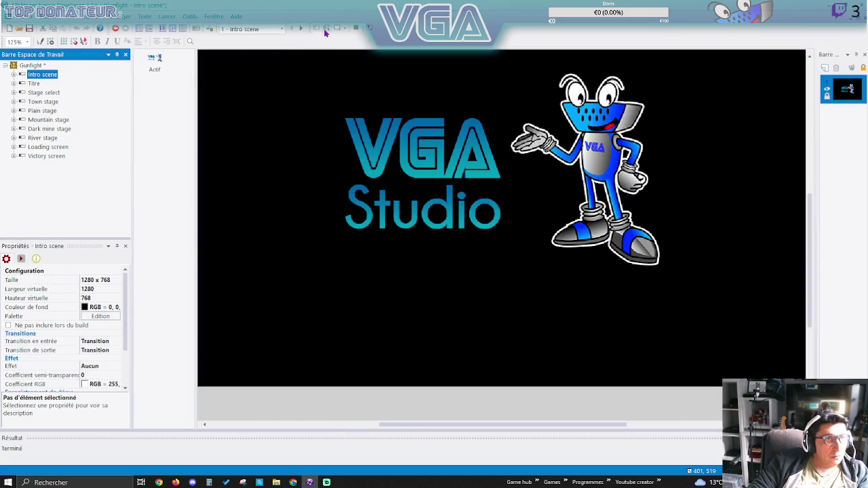
key("F7")
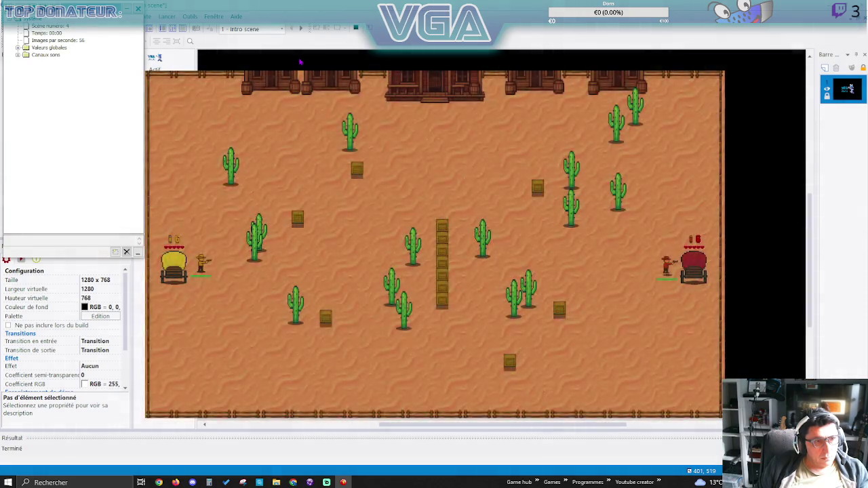
Play the duel with the yellow cowboy, check the debugger's global values, then return to the Intro events.
key("Right")
key("Up")
key("space")
key("space")
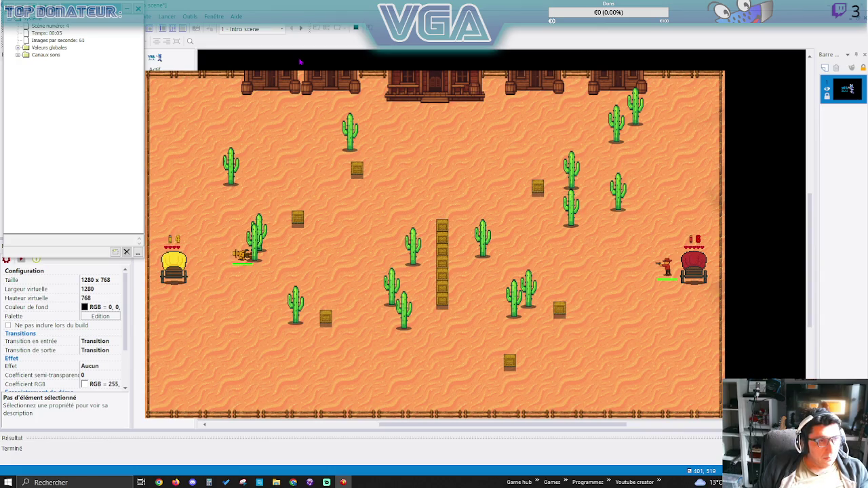
key("Right")
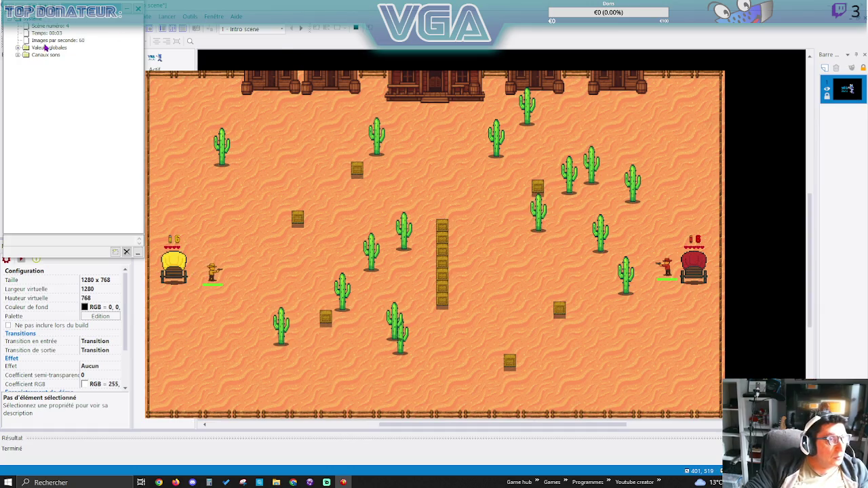
left_click(17, 49)
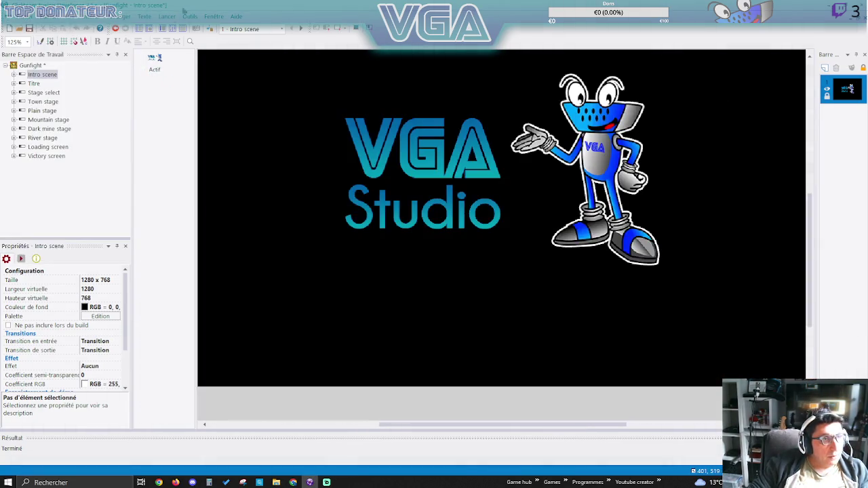
left_click(173, 31)
Show the Town stage's events with the cowboy jaune group expanded down to fire event 11.
double_click(34, 99)
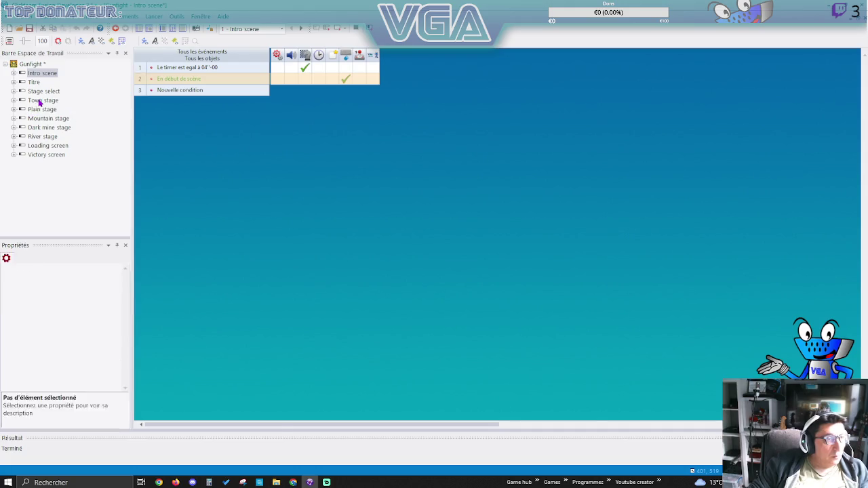
left_click(173, 30)
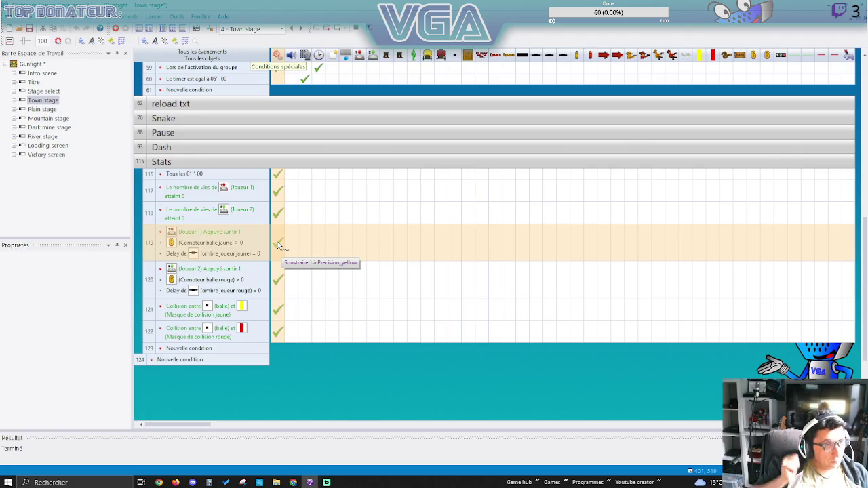
scroll(278, 242, "up", 15)
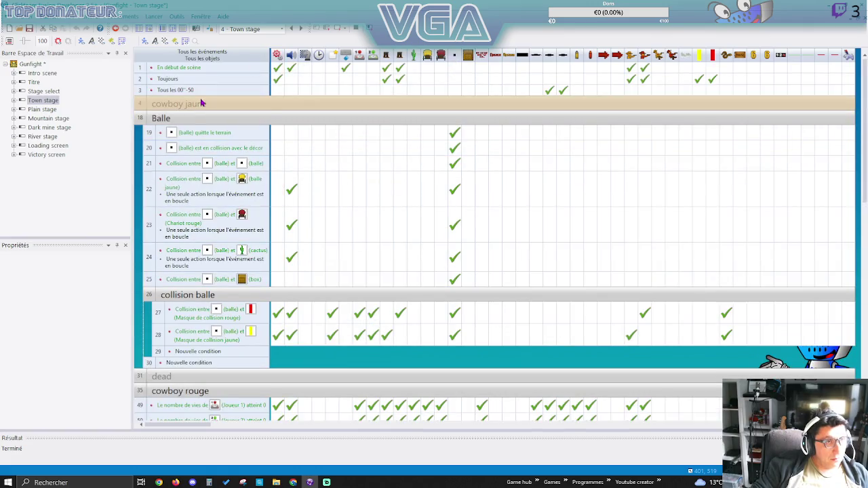
left_click(190, 104)
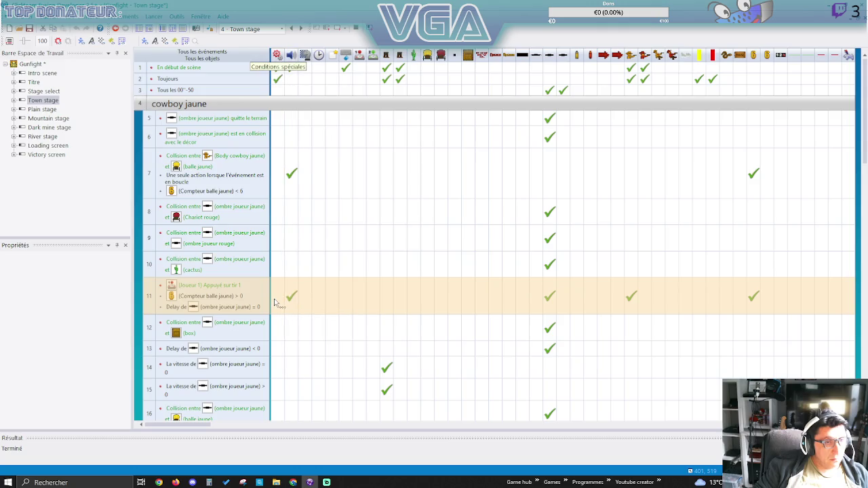
scroll(281, 299, "down", 3)
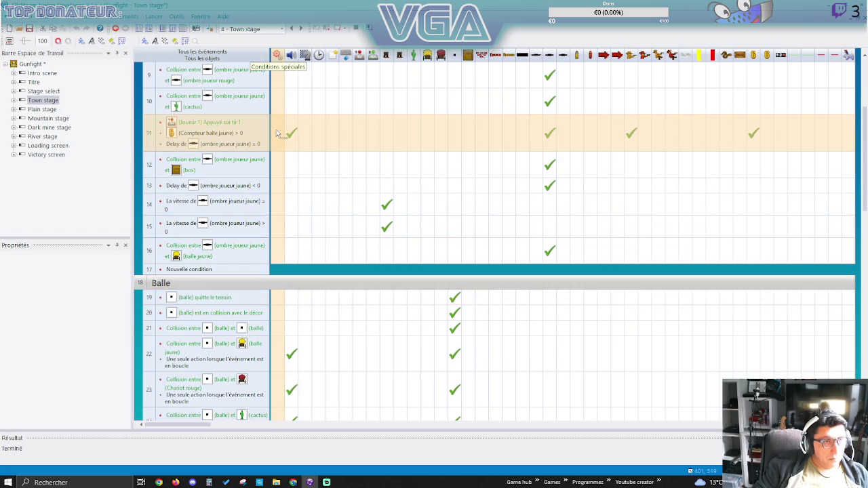
right_click(277, 133)
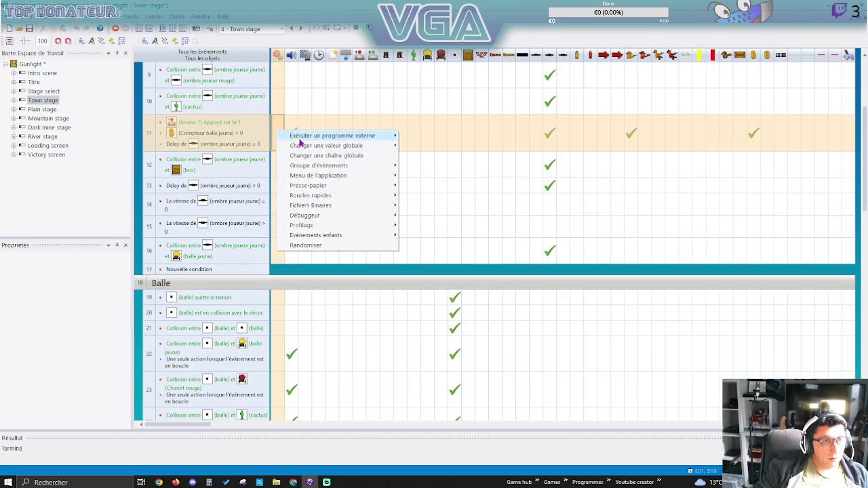
Make event 11 subtract 1 from Precision_yellow on each yellow shot.
mouse_move(393, 146)
left_click(428, 166)
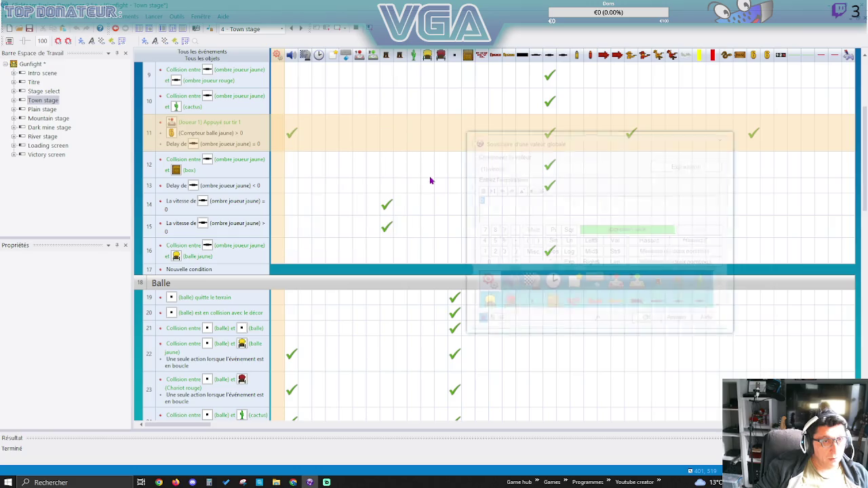
left_click(527, 165)
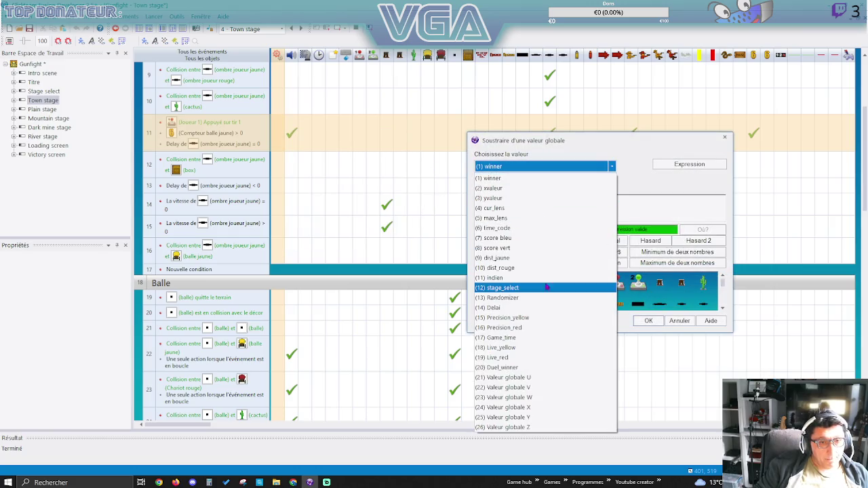
left_click(519, 318)
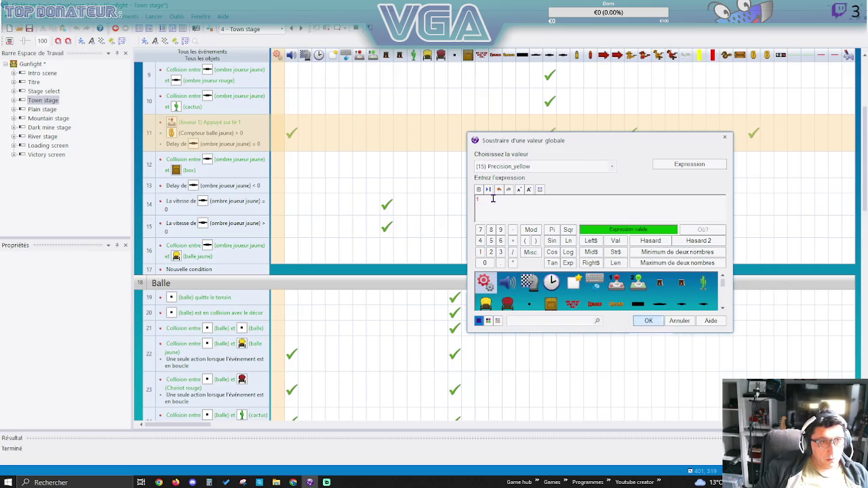
key("Return")
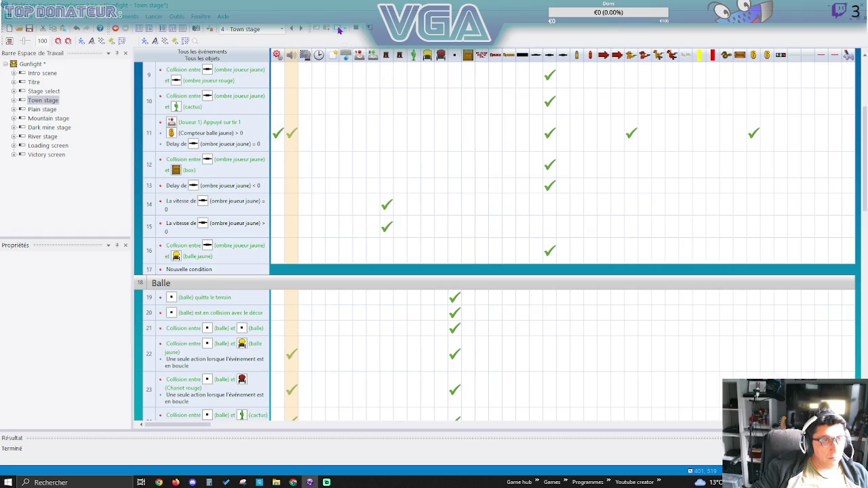
Test-play the Town stage and watch Precision_yellow drop to 98 in the debugger.
key("F8")
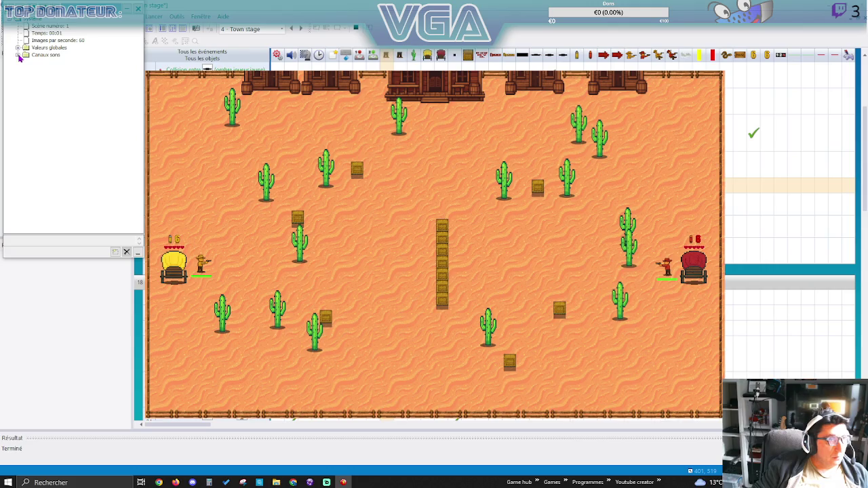
left_click(18, 49)
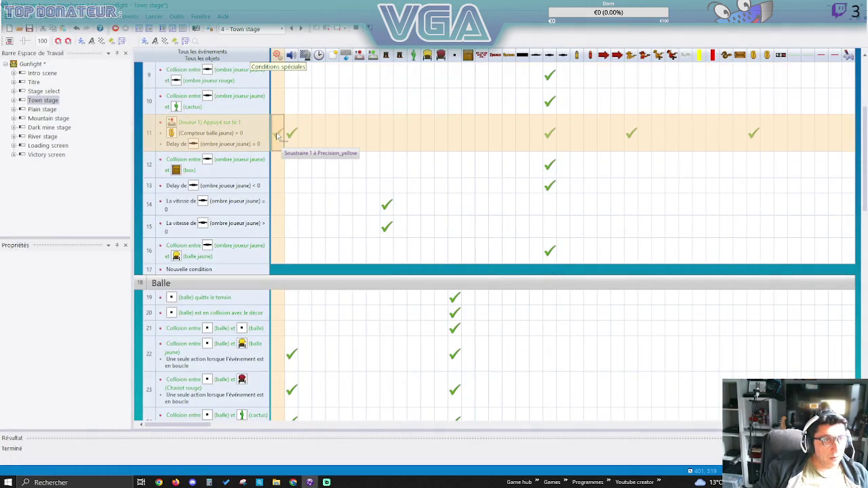
left_click(278, 133)
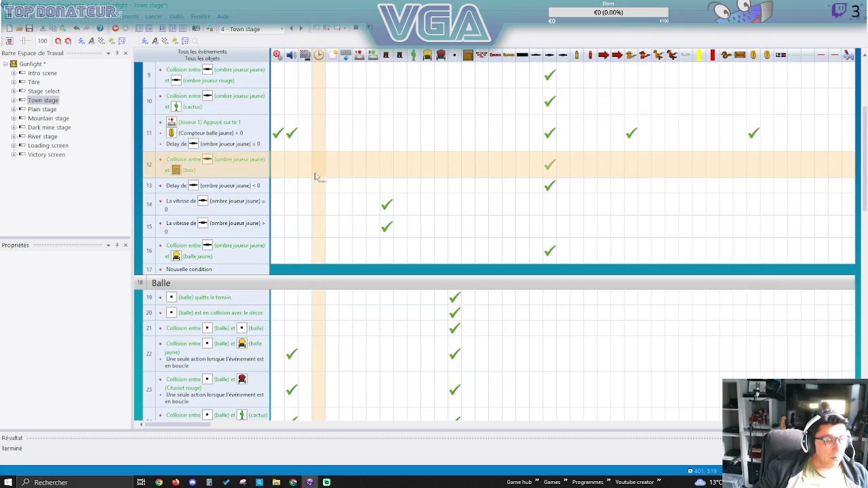
Expand the cowboy rouge group and make event 39 subtract 1 from Precision_red.
scroll(318, 204, "down", 2)
scroll(316, 211, "down", 4)
scroll(311, 209, "up", 12)
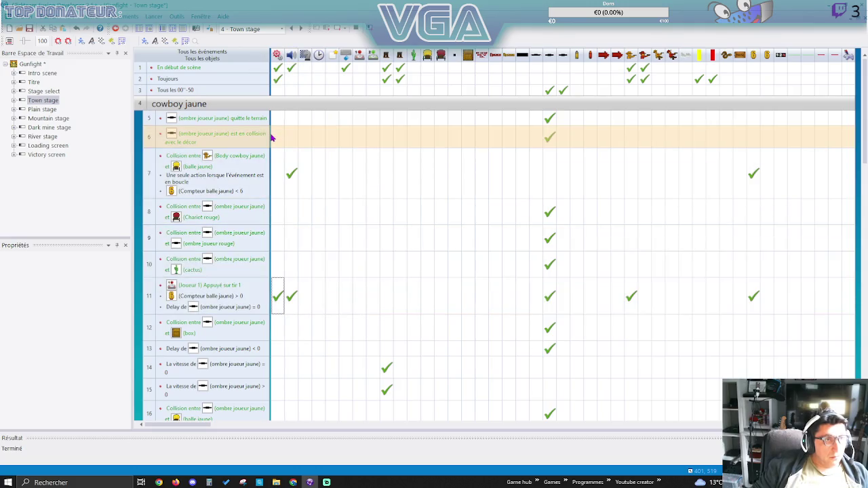
scroll(271, 146, "down", 15)
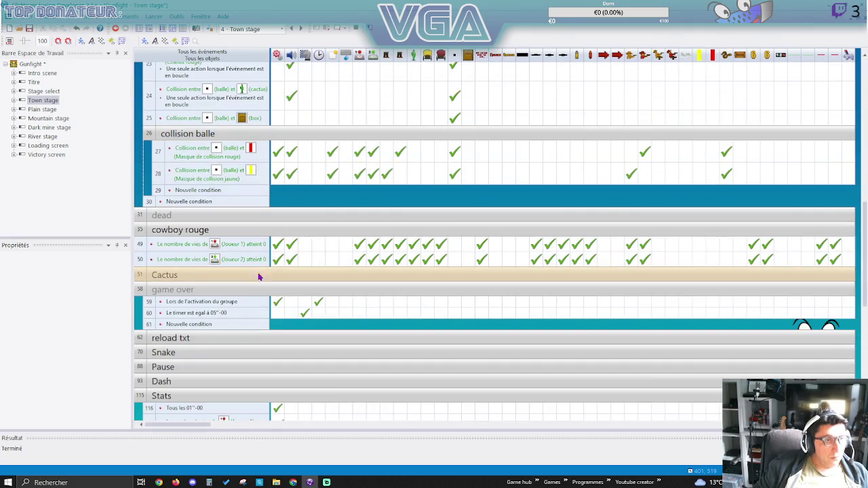
left_click(288, 230)
scroll(290, 266, "down", 3)
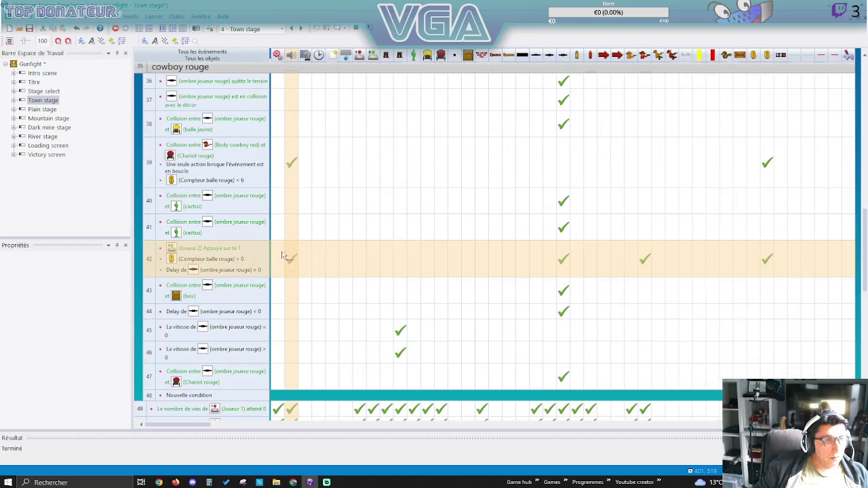
right_click(282, 166)
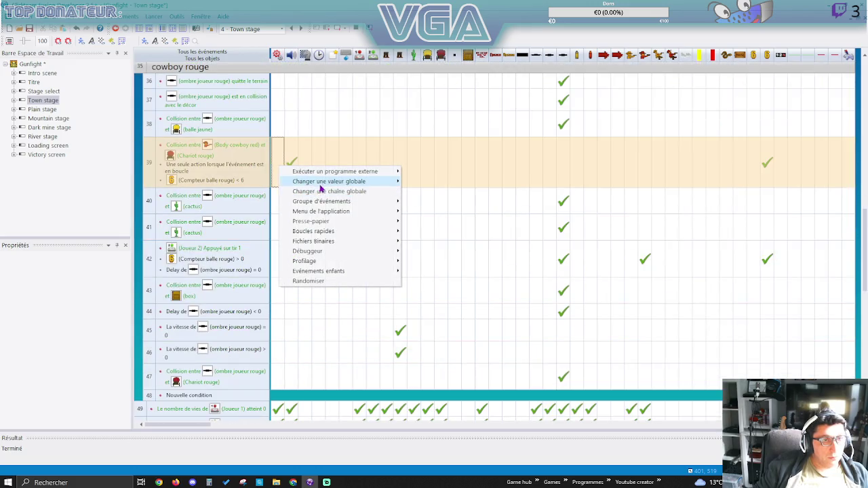
left_click(435, 202)
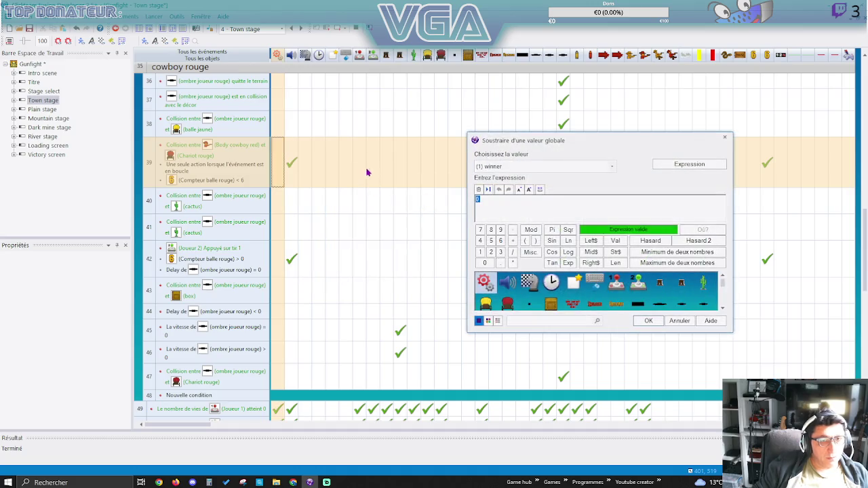
left_click(530, 167)
left_click(514, 332)
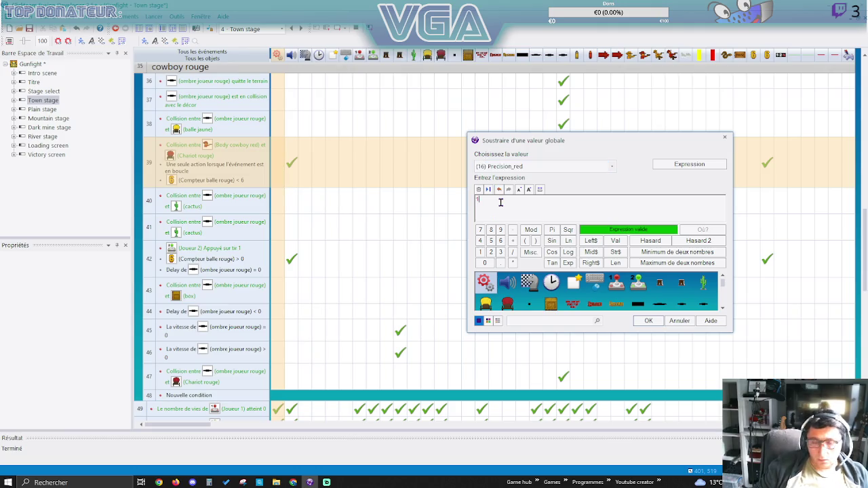
key("Return")
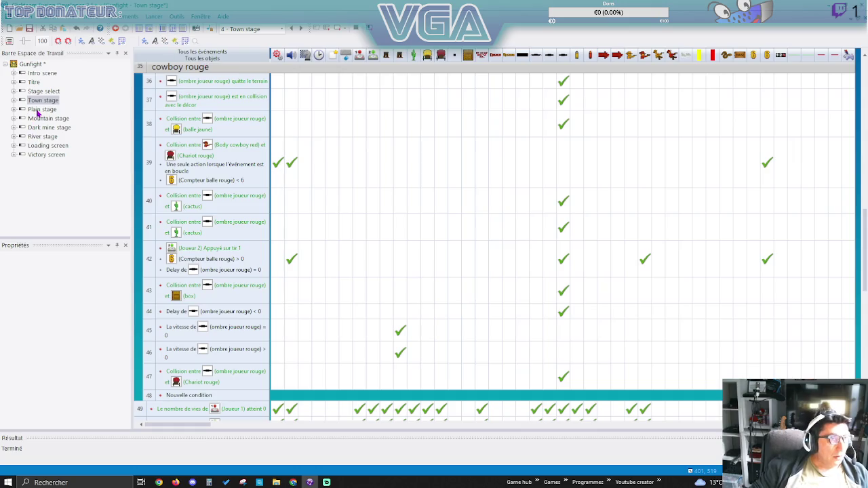
Open the Plain stage's events and locate the red player's fire event 44.
double_click(41, 109)
left_click(171, 29)
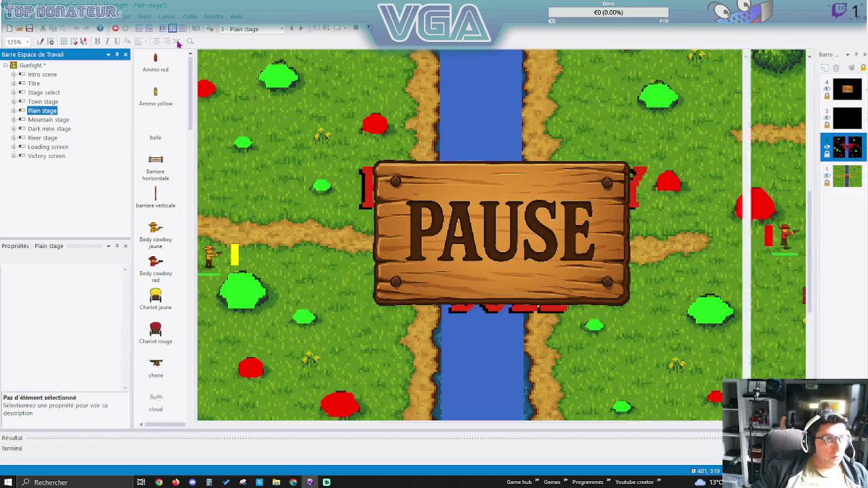
scroll(287, 208, "down", 10)
left_click(275, 229)
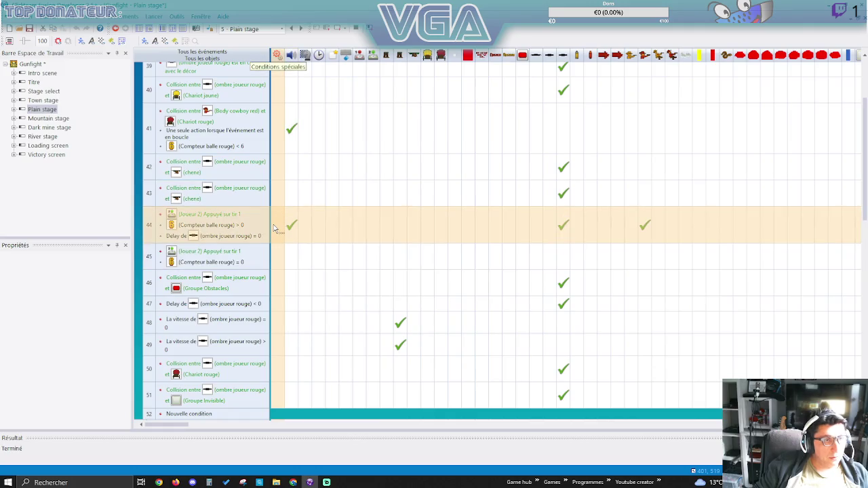
right_click(275, 229)
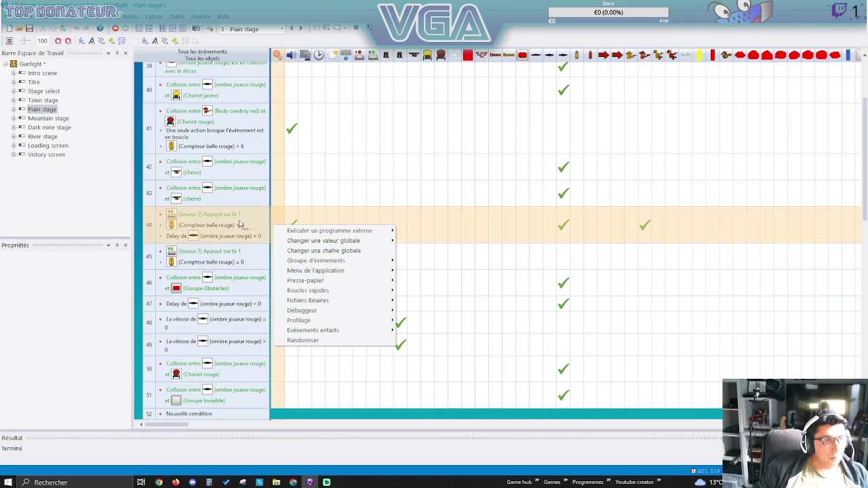
left_click(290, 213)
scroll(290, 217, "down", 2)
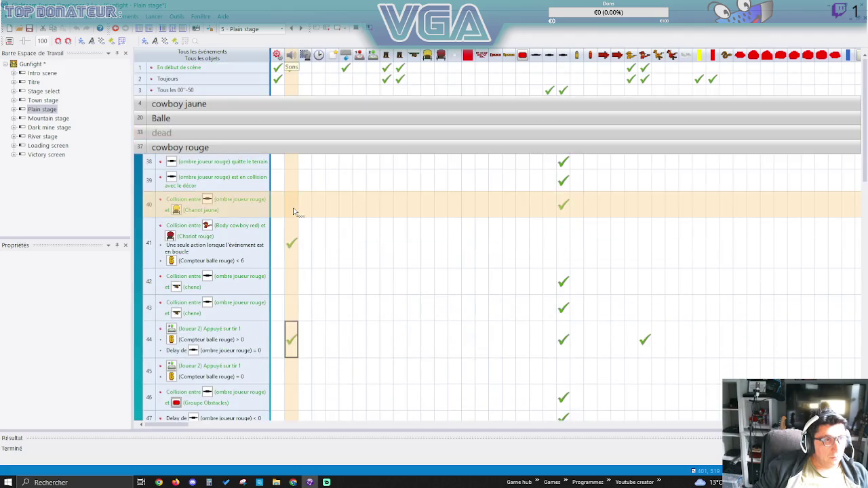
Make the red fire event subtract 1 from Precision_red on each shot.
right_click(276, 180)
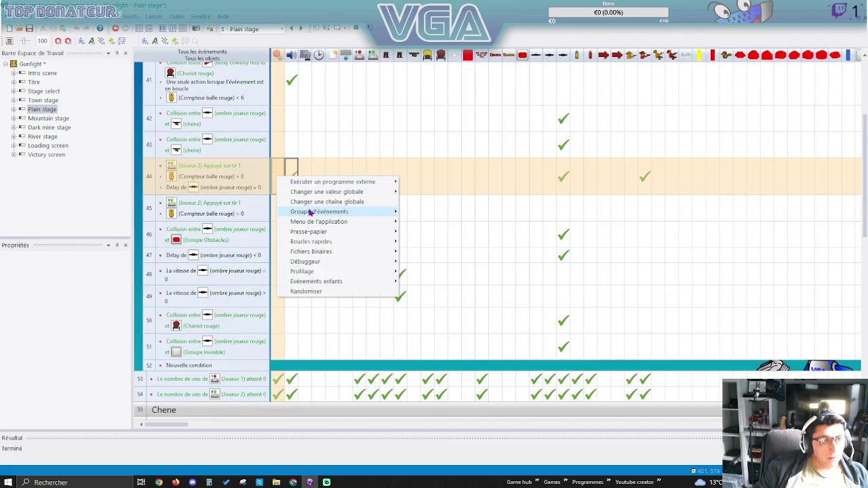
mouse_move(327, 195)
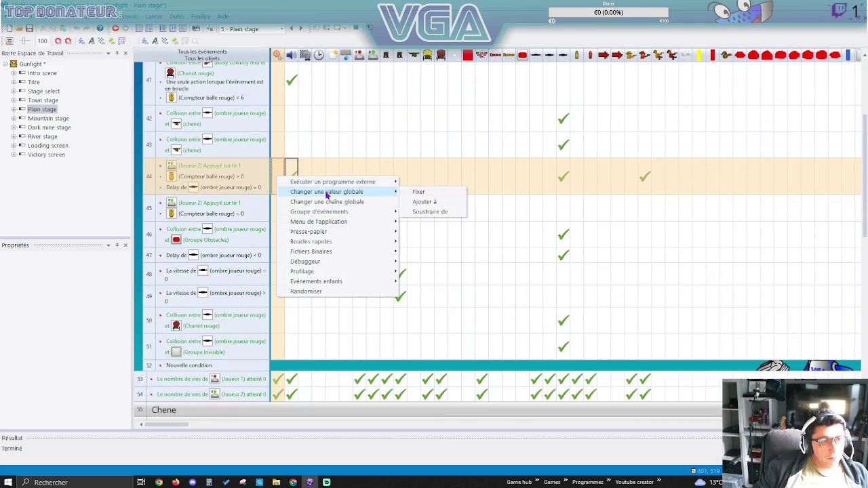
left_click(424, 213)
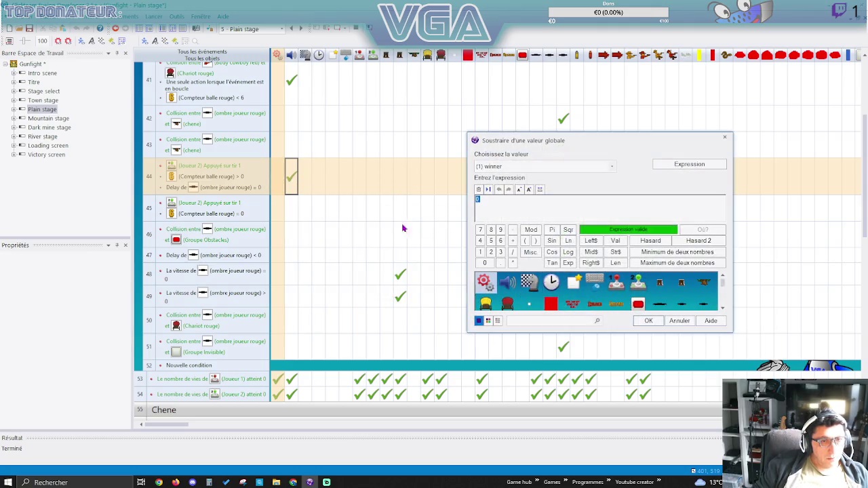
left_click(520, 169)
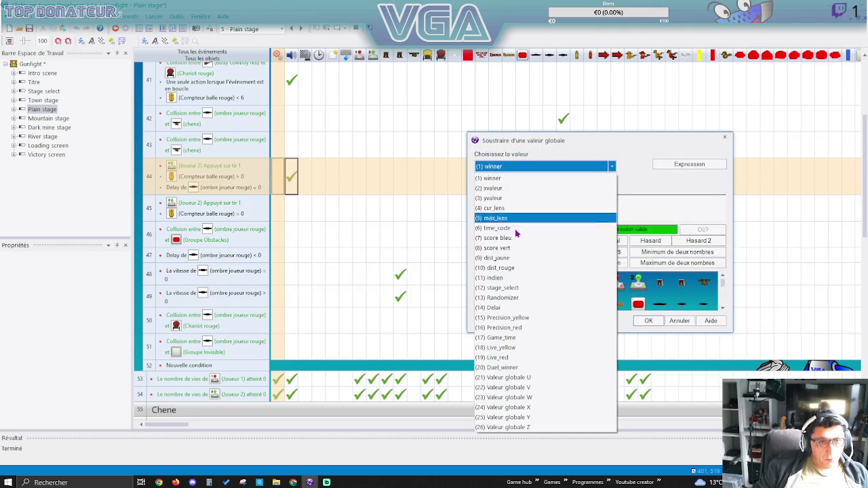
left_click(509, 328)
left_click(488, 201)
key("Return")
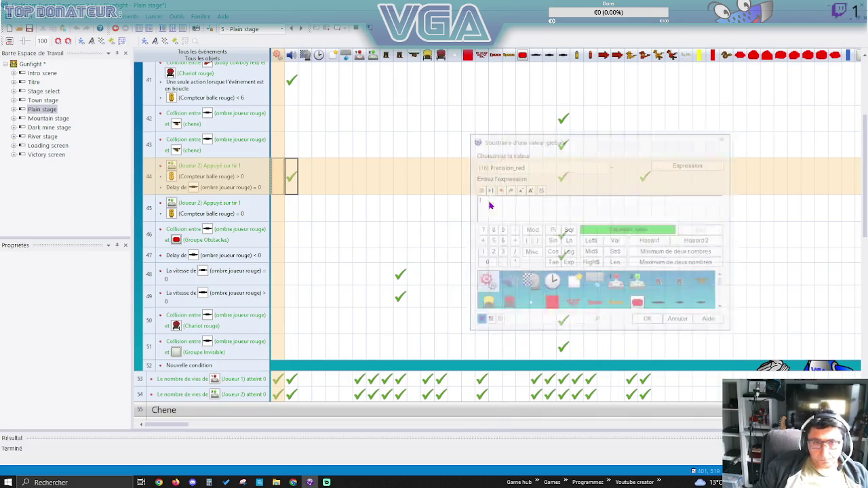
Expand cowboy jaune and make fire event 11 subtract 1 from Precision_yellow.
scroll(345, 183, "up", 3)
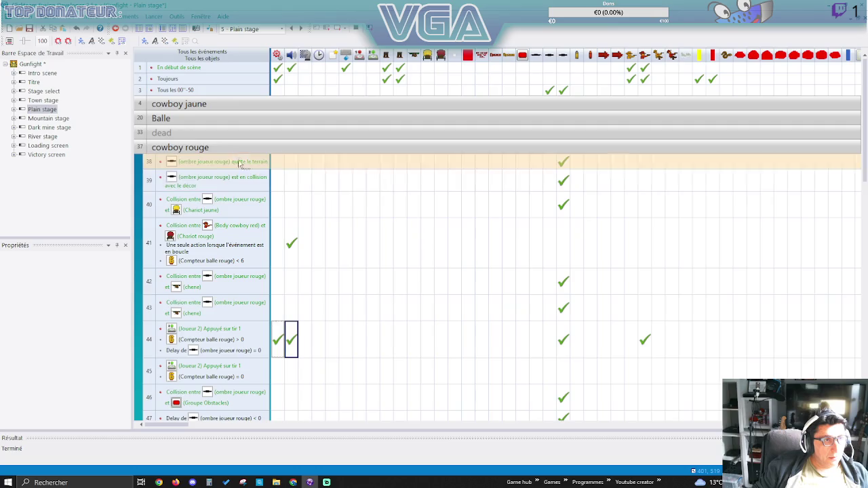
left_click(224, 105)
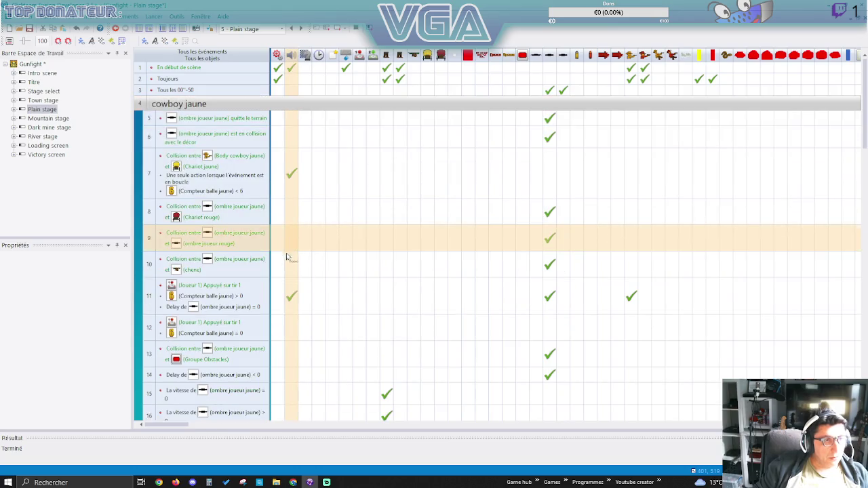
right_click(278, 297)
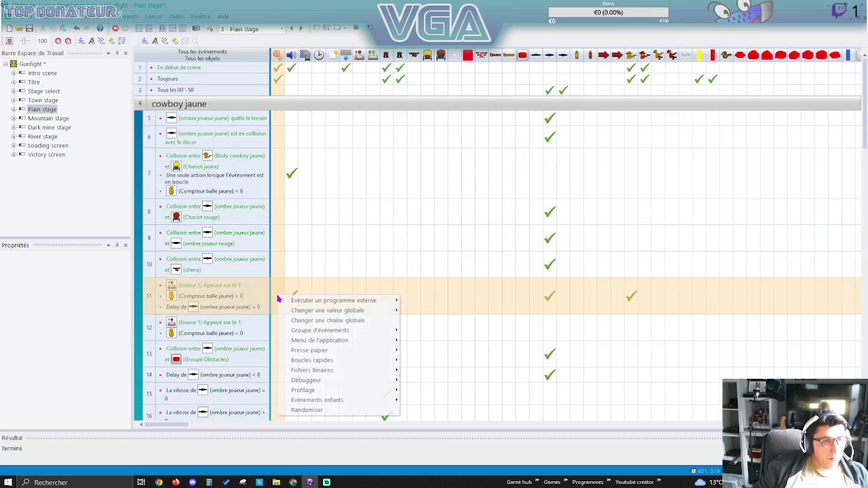
mouse_move(353, 310)
left_click(442, 330)
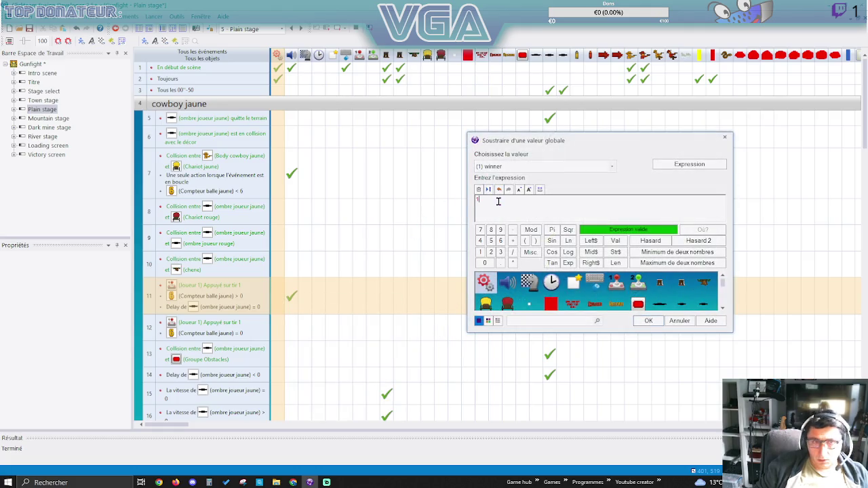
left_click(496, 167)
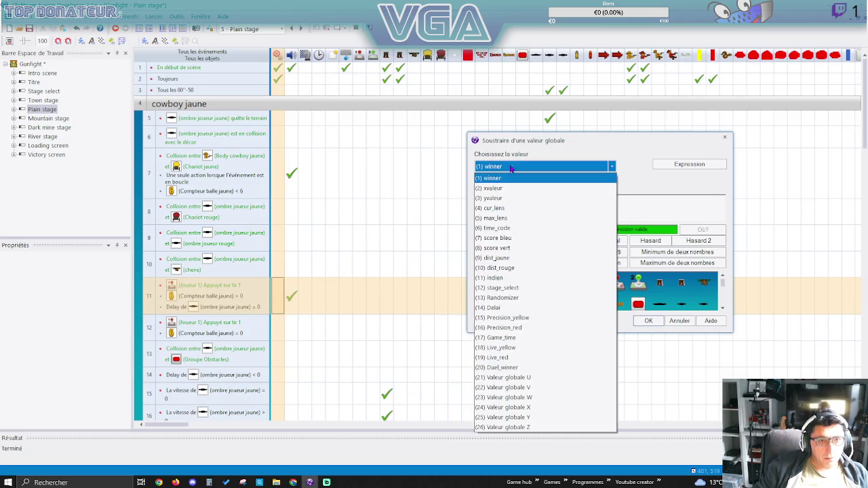
left_click(522, 319)
left_click(648, 323)
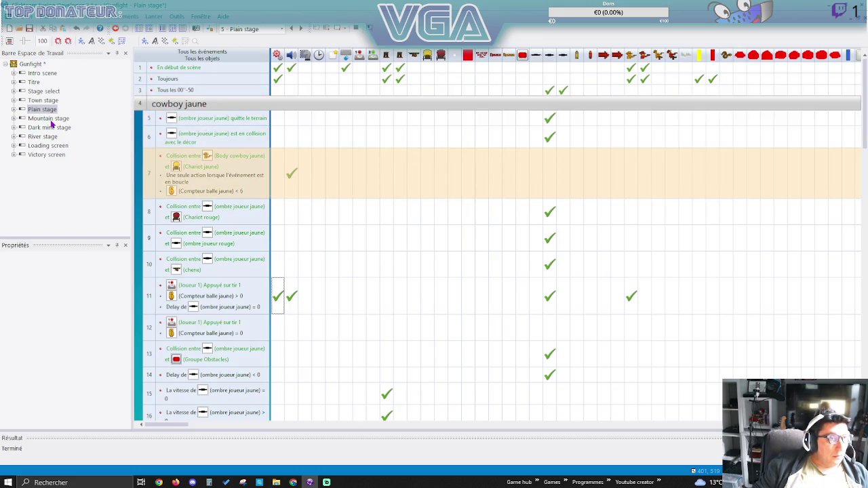
On the Mountain stage, make red fire event 43 subtract 1 from Precision_red.
double_click(49, 119)
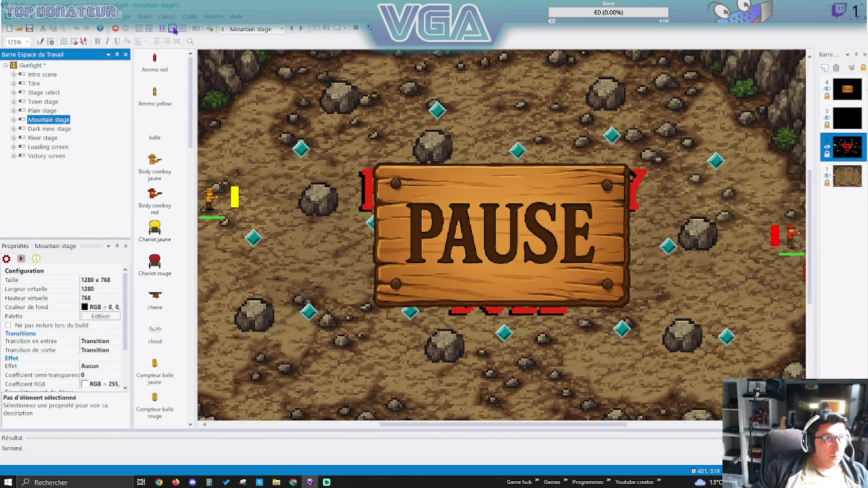
left_click(175, 30)
scroll(248, 254, "up", 3)
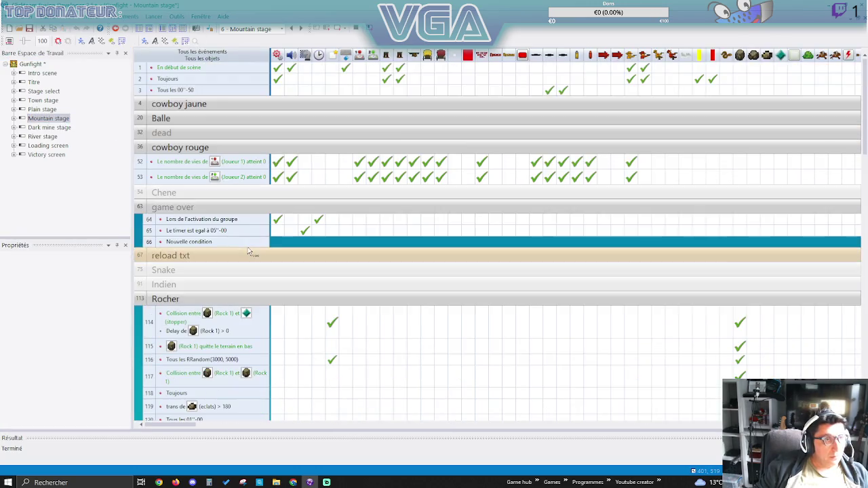
left_click(204, 148)
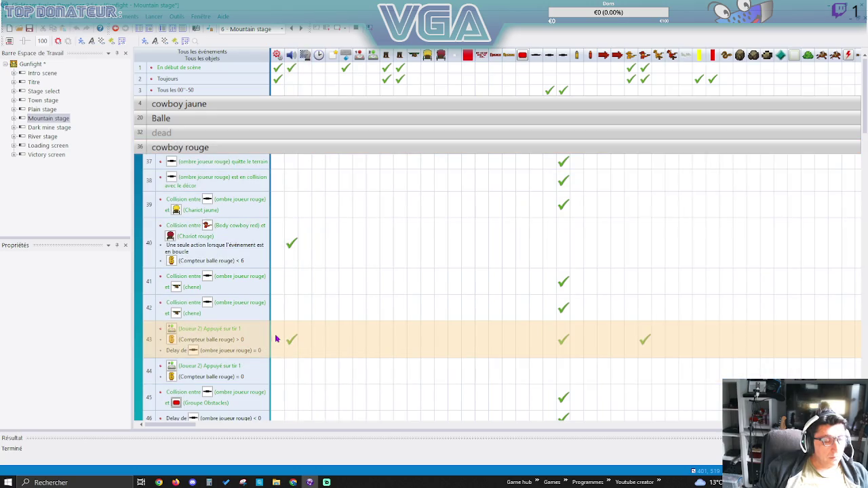
left_click(276, 338)
mouse_move(333, 351)
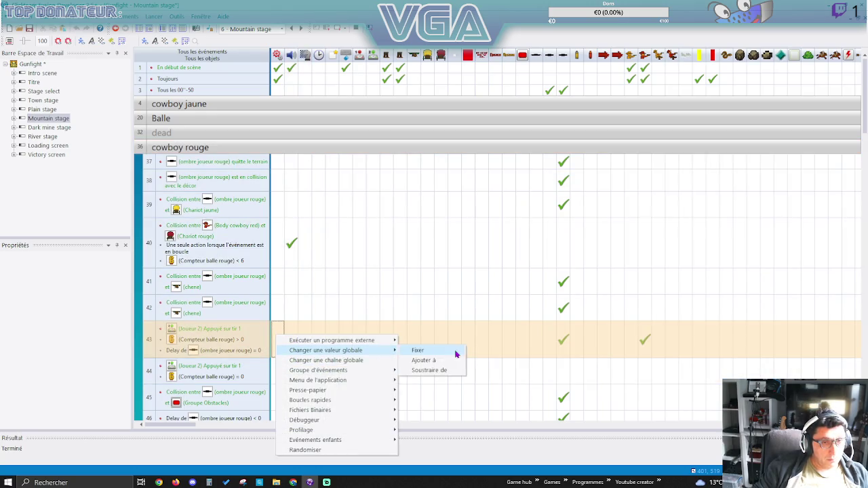
left_click(438, 370)
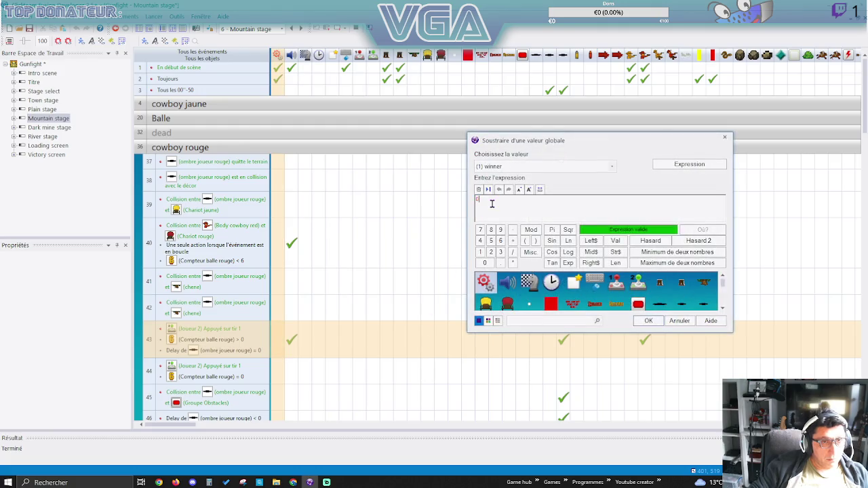
left_click(510, 167)
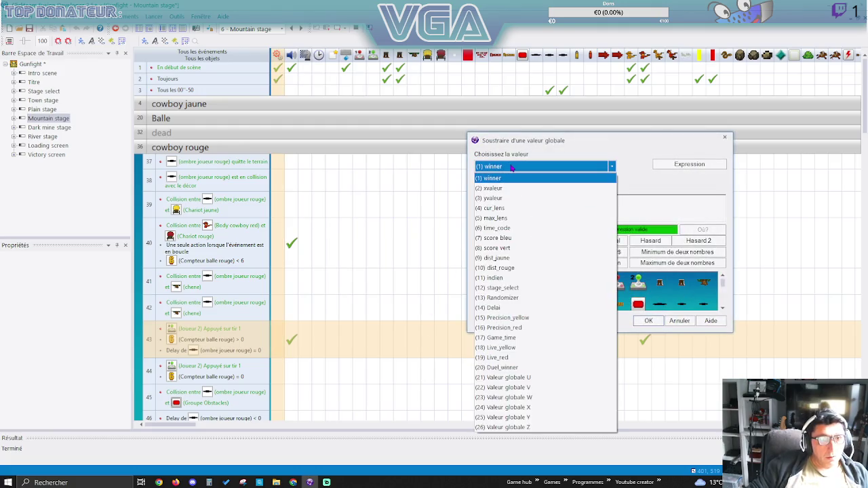
left_click(512, 329)
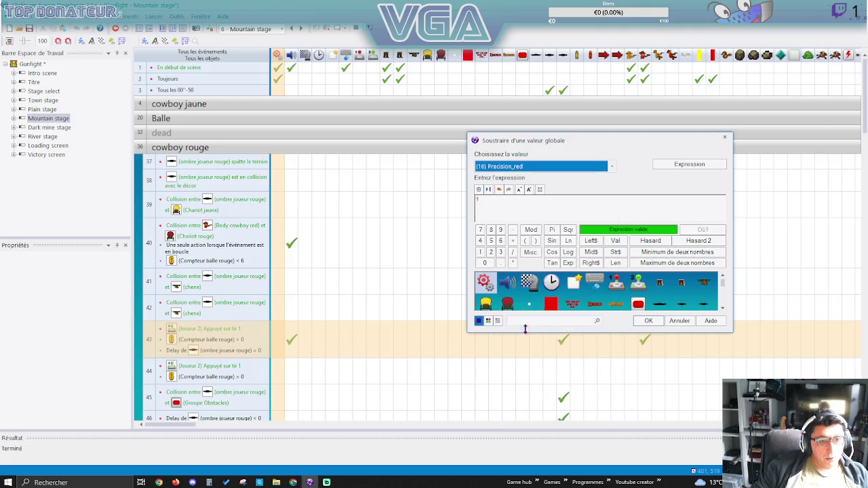
left_click(649, 323)
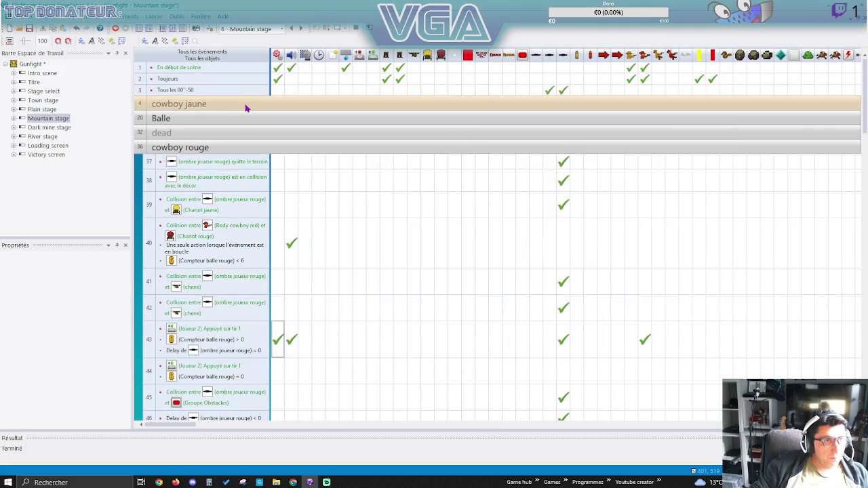
Make yellow fire event 11 subtract 1 from Precision_yellow, then open the Dark mine stage.
left_click(250, 106)
left_click(287, 297)
right_click(276, 293)
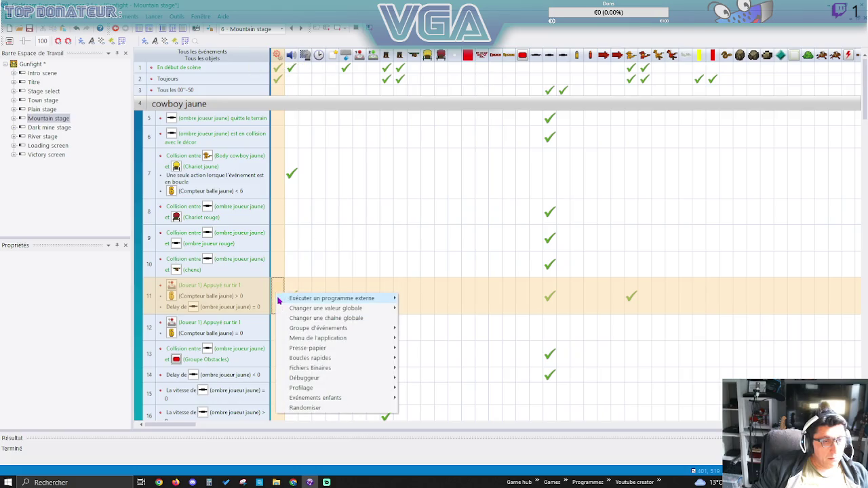
mouse_move(333, 309)
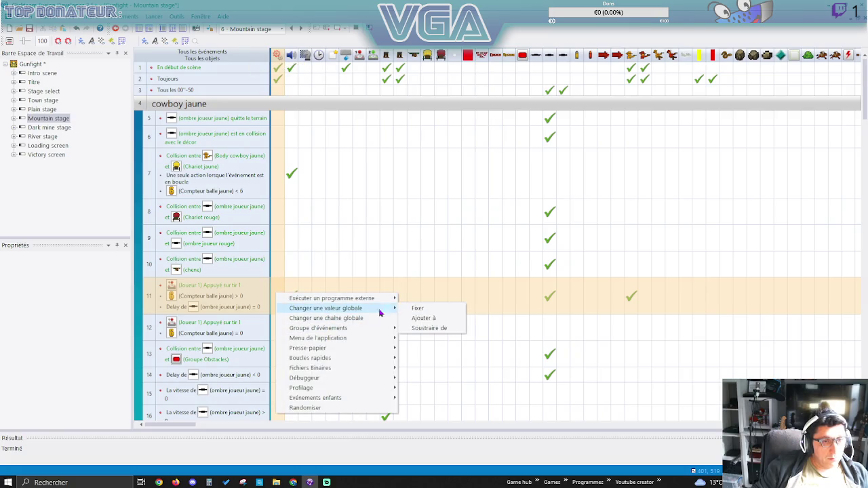
left_click(434, 329)
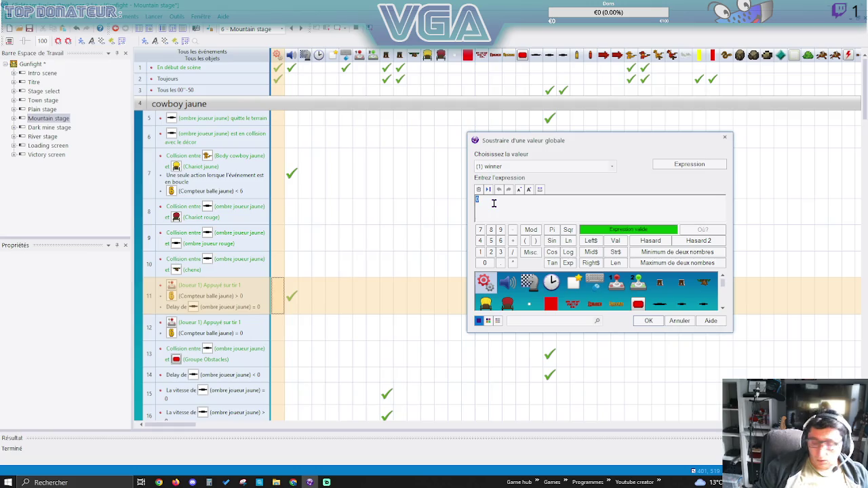
left_click(515, 167)
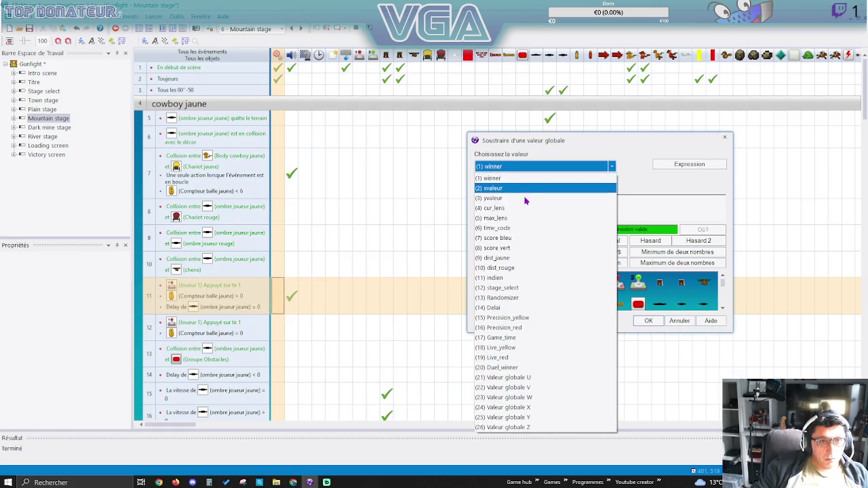
left_click(511, 319)
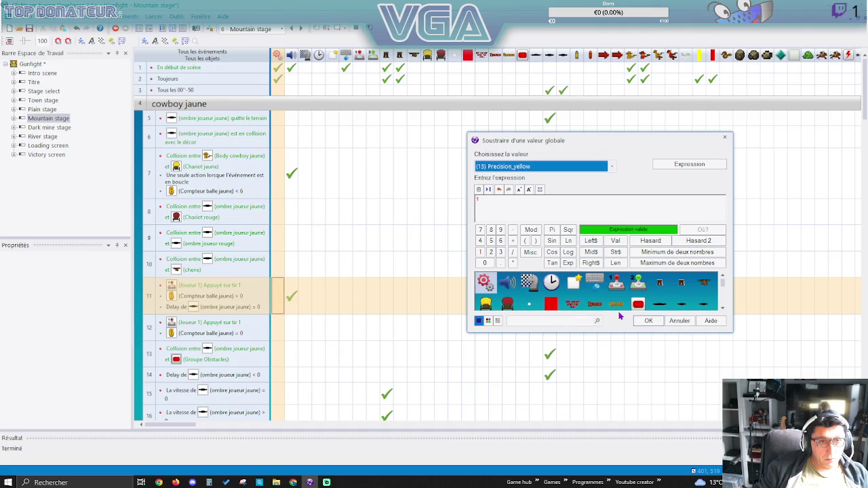
left_click(650, 322)
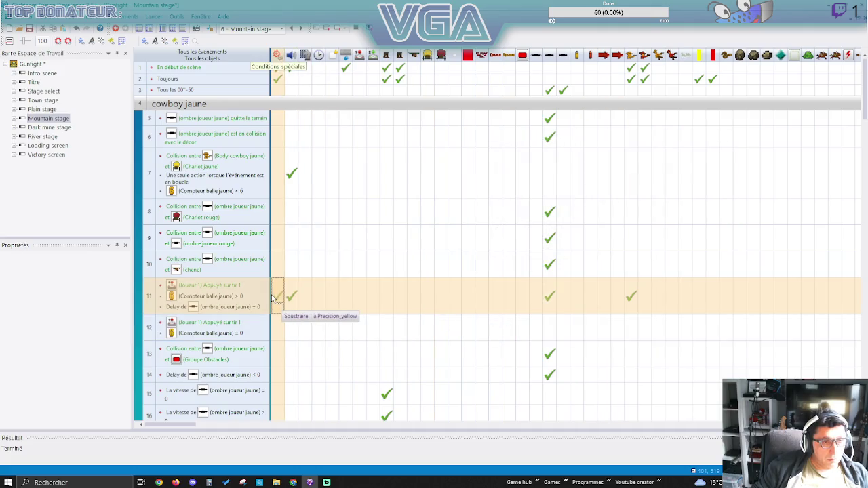
double_click(45, 128)
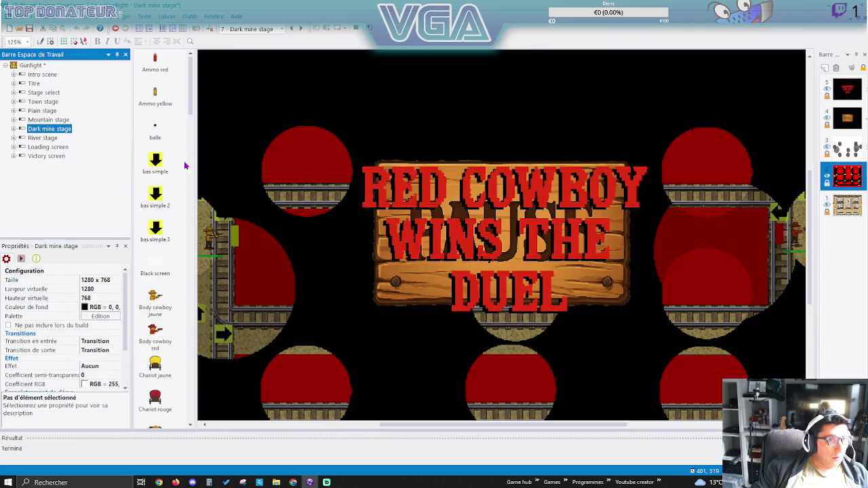
In the Dark mine stage events, make player 1's fire event subtract 1 from Precision_yellow.
left_click(175, 20)
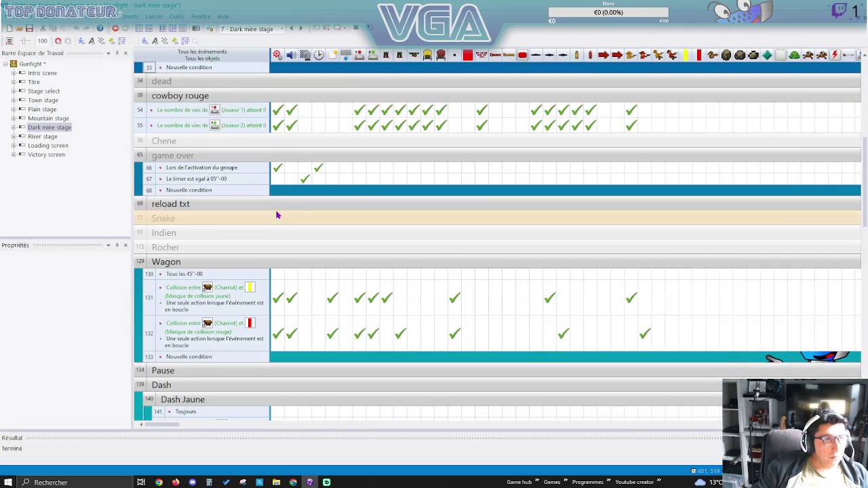
scroll(207, 143, "up", 3)
scroll(217, 150, "up", 3)
left_click(203, 116)
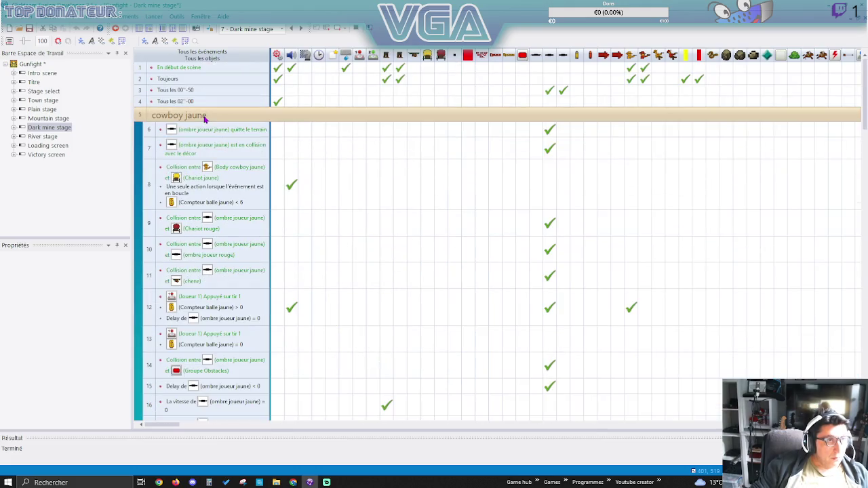
right_click(278, 308)
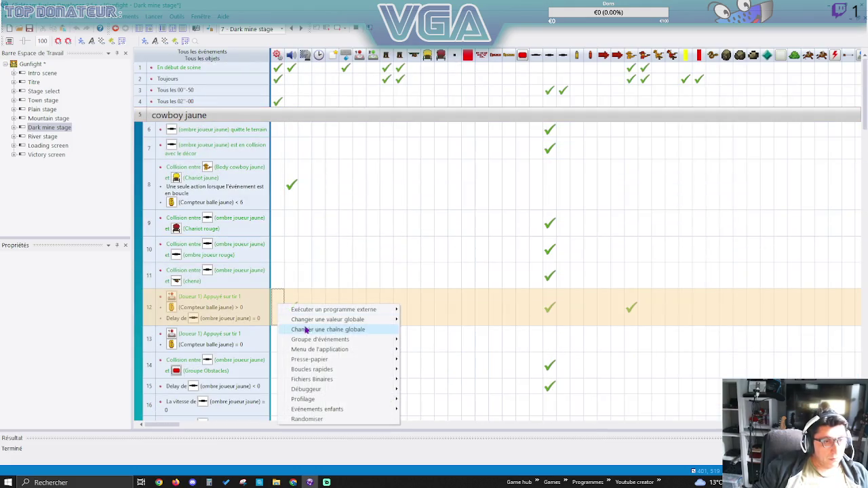
mouse_move(380, 319)
left_click(438, 339)
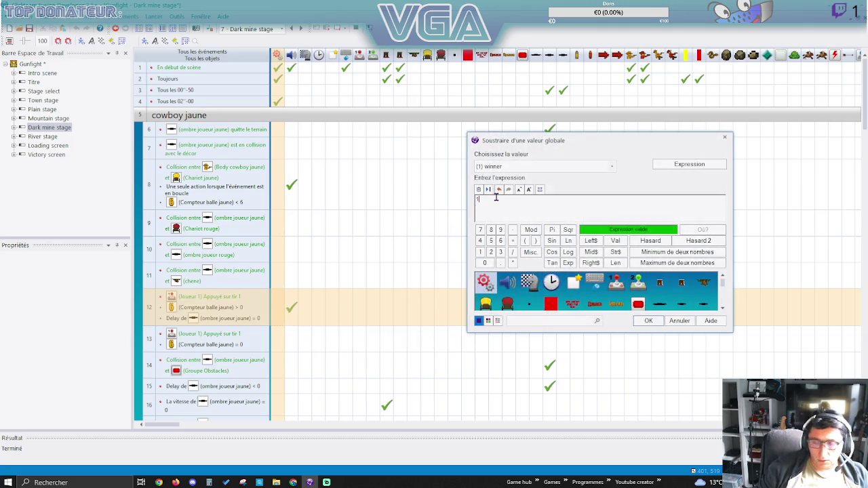
left_click(513, 167)
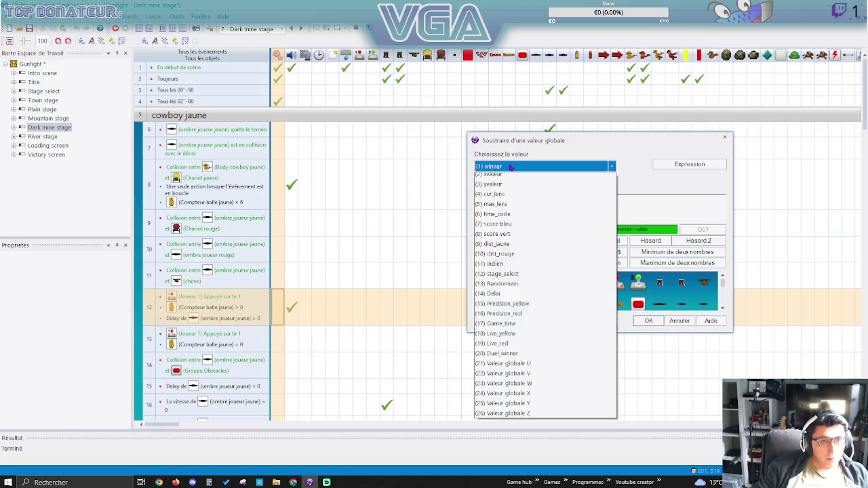
left_click(511, 318)
left_click(641, 321)
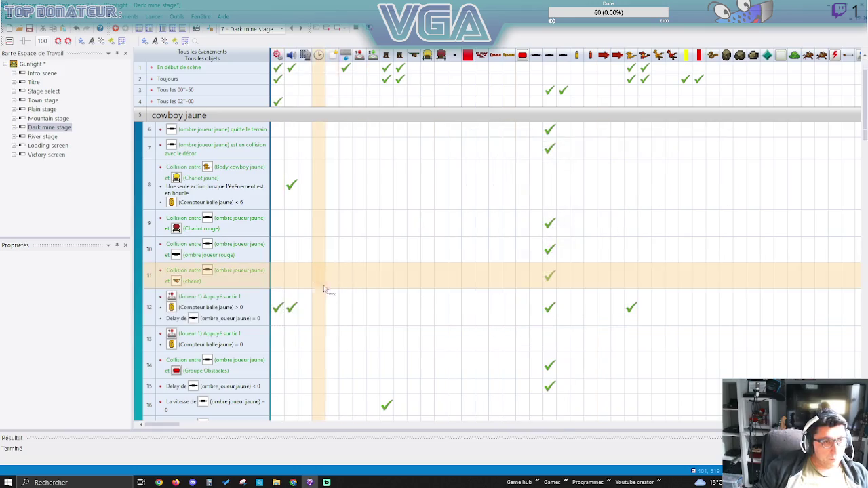
Expand cowboy rouge and make player 2's fire event subtract 1 from Precision_red.
scroll(324, 295, "down", 5)
scroll(324, 295, "down", 4)
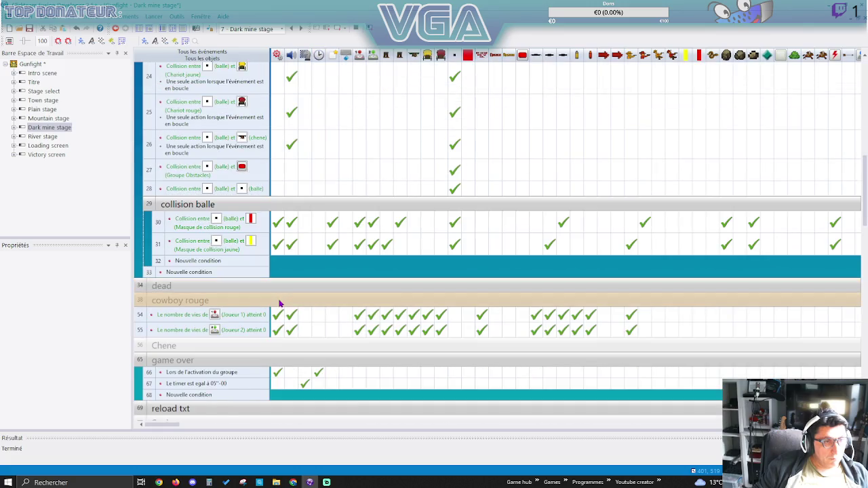
left_click(281, 302)
scroll(333, 305, "down", 4)
left_click(276, 333)
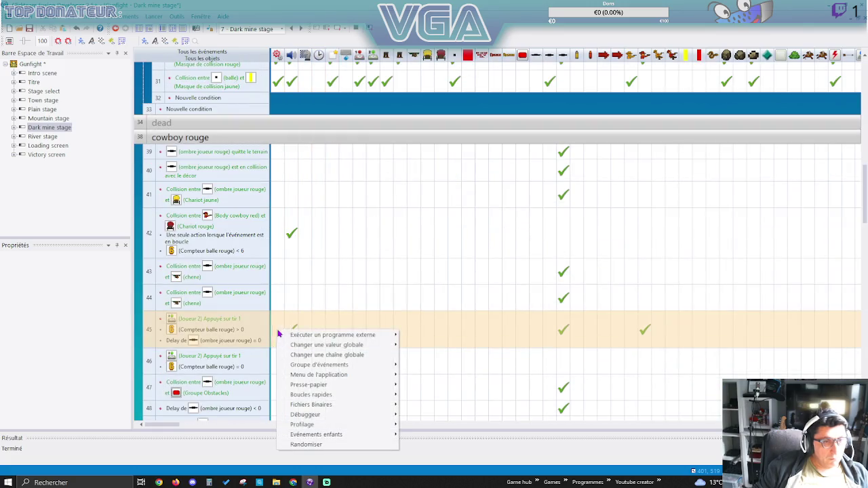
mouse_move(330, 348)
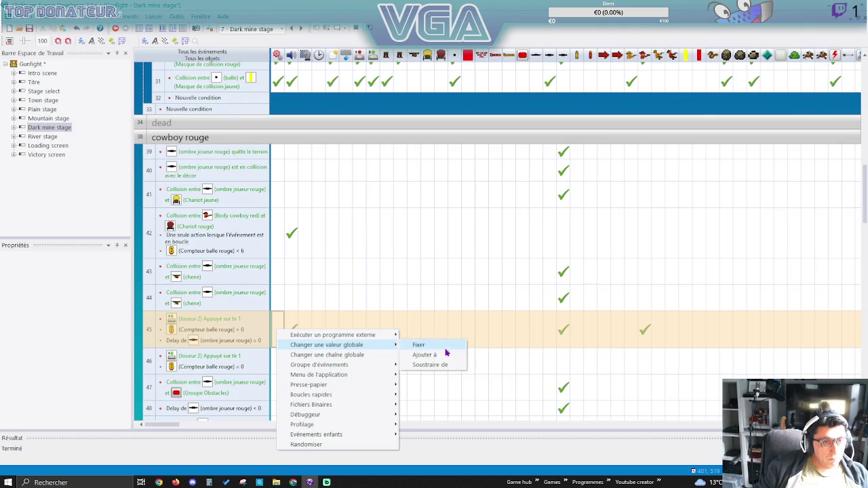
left_click(438, 365)
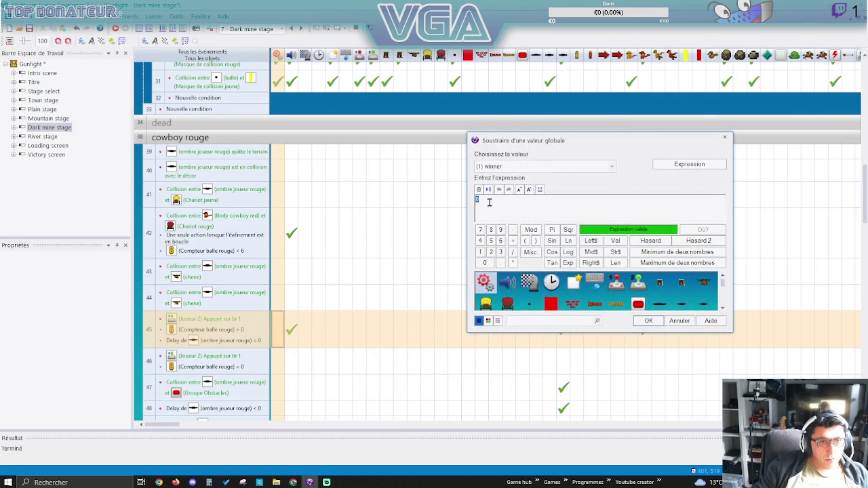
left_click(510, 167)
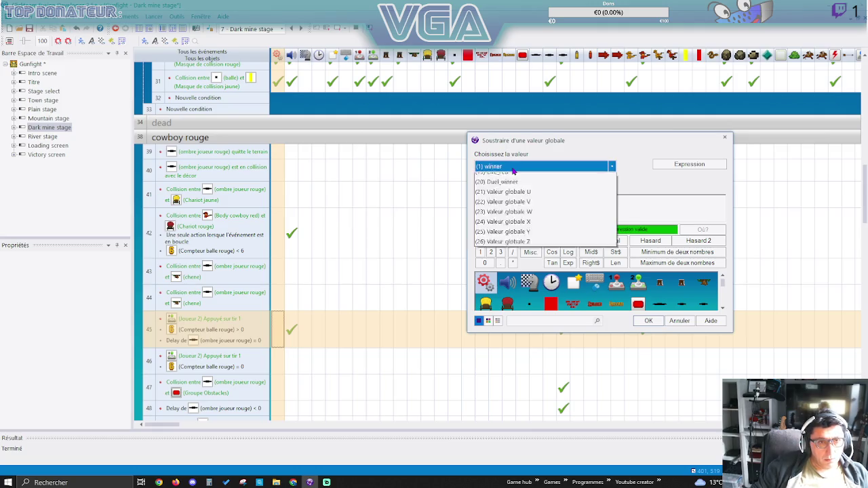
left_click(511, 328)
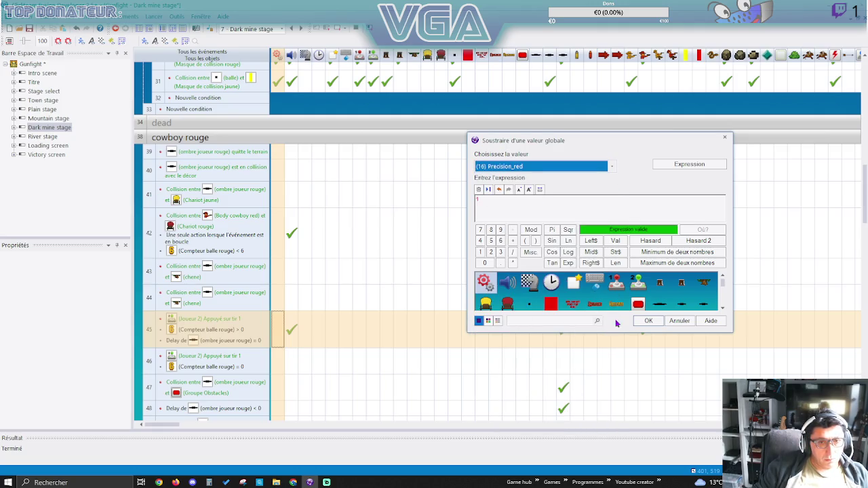
left_click(648, 320)
Open the River stage.
scroll(319, 314, "down", 10)
scroll(318, 313, "down", 10)
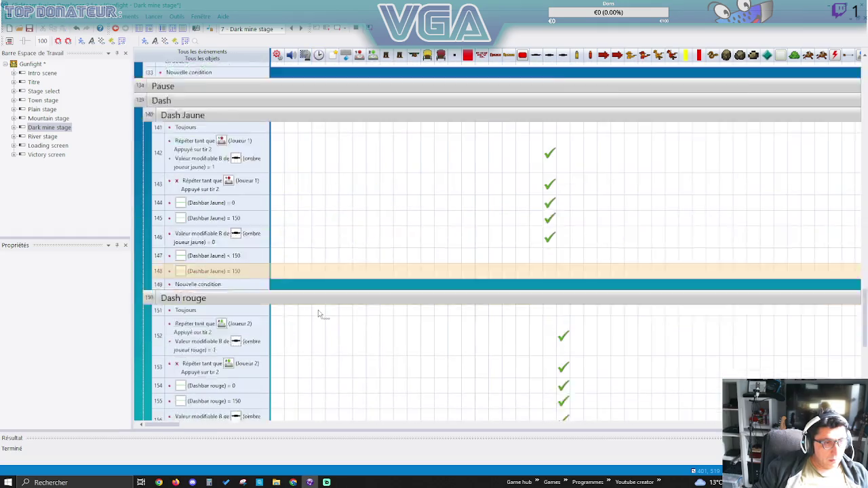
mouse_move(278, 249)
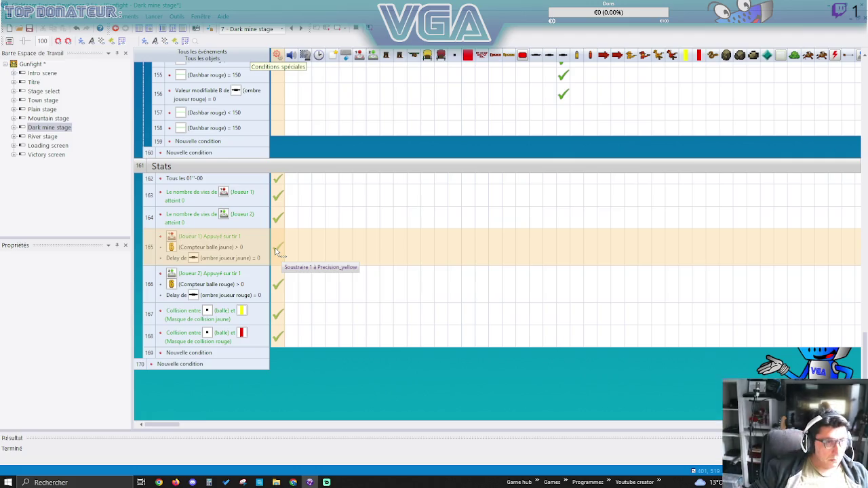
double_click(45, 137)
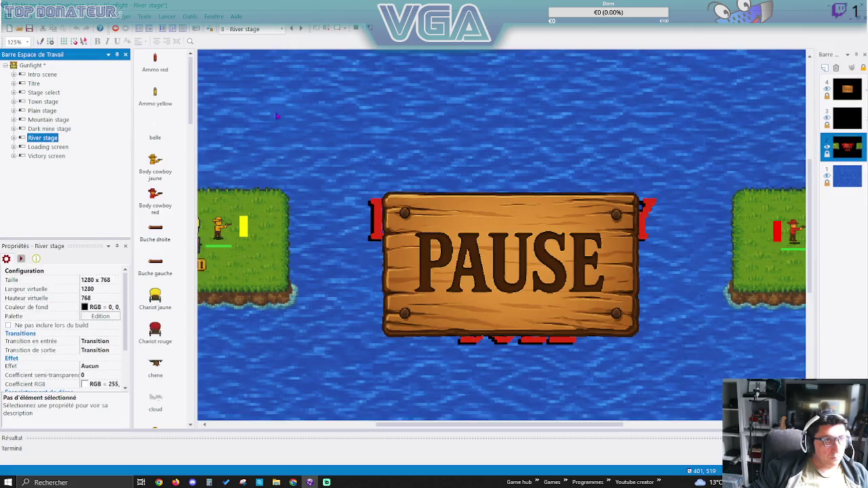
In the River stage events, make player 2's fire event 44 subtract 1 from Precision_red.
left_click(173, 29)
scroll(304, 184, "up", 5)
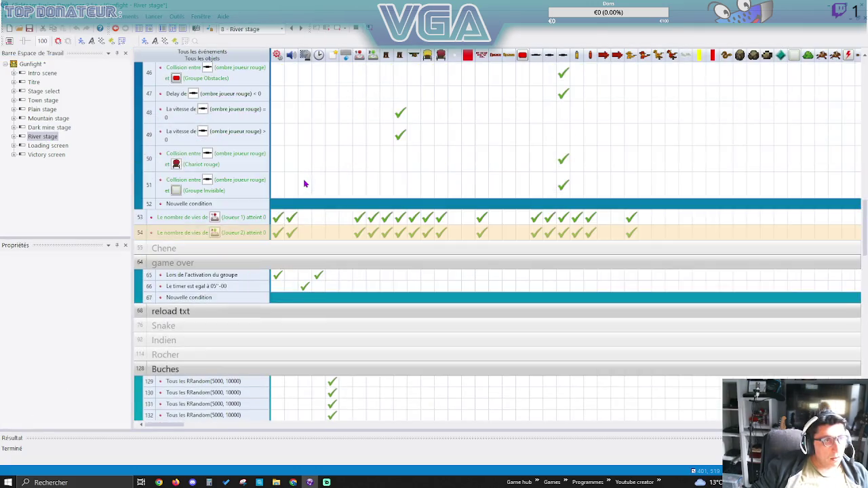
scroll(305, 182, "up", 3)
scroll(305, 182, "down", 6)
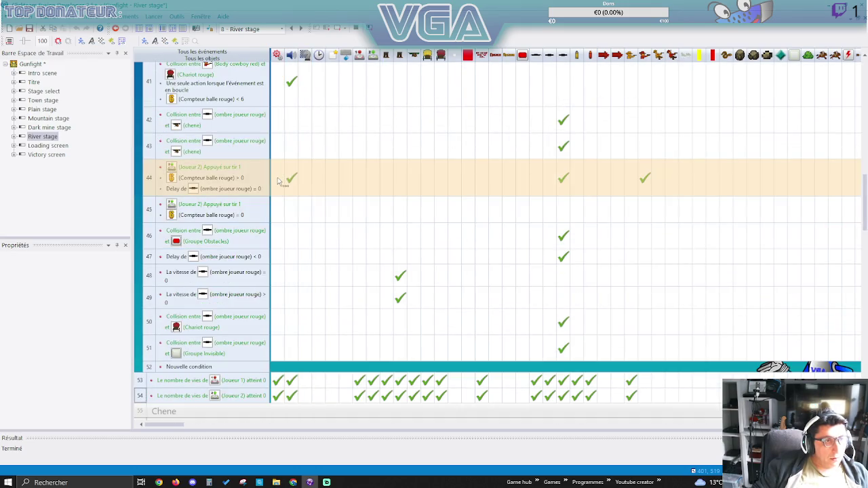
right_click(287, 179)
mouse_move(324, 194)
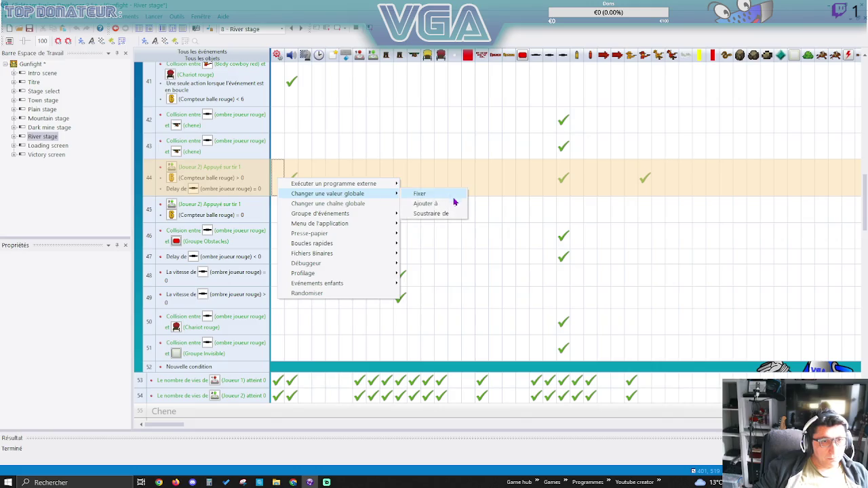
left_click(430, 215)
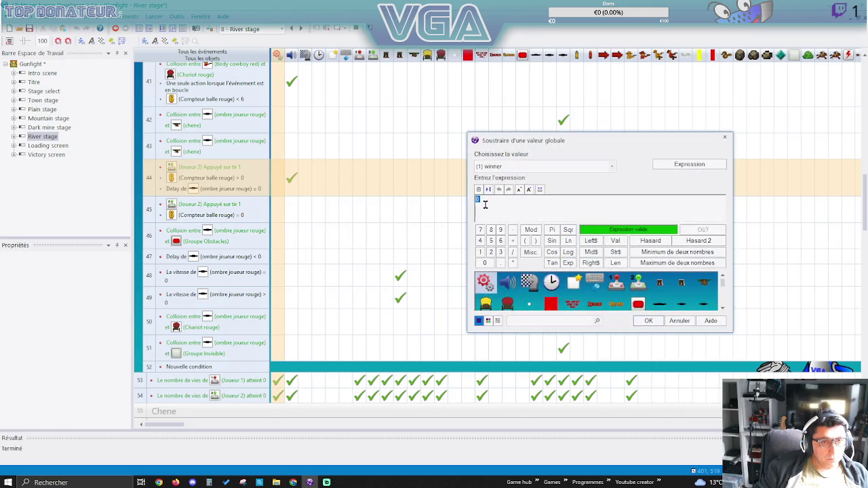
left_click(538, 168)
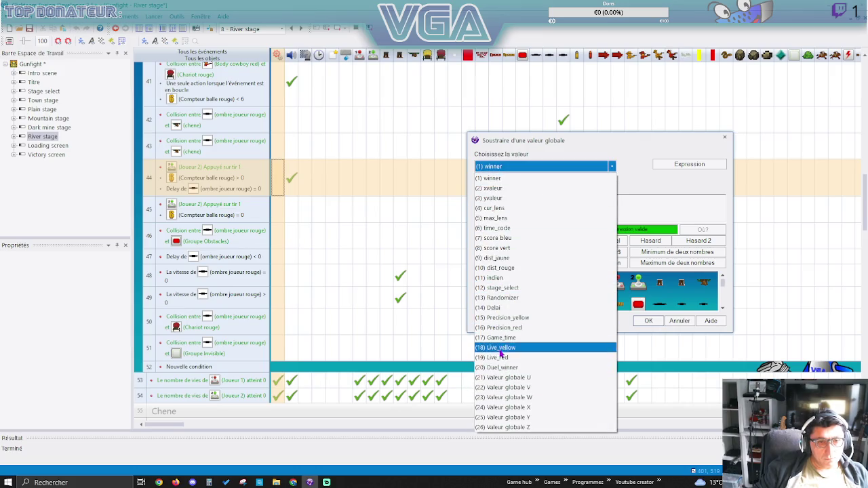
left_click(510, 329)
left_click(650, 322)
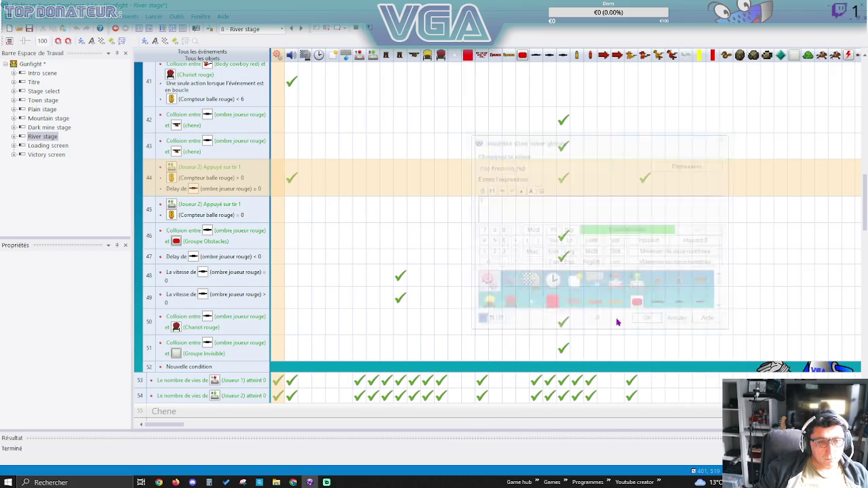
Make player 1's fire event 11 subtract 1 from Precision_yellow, then launch a test run.
scroll(319, 245, "up", 10)
scroll(316, 244, "up", 5)
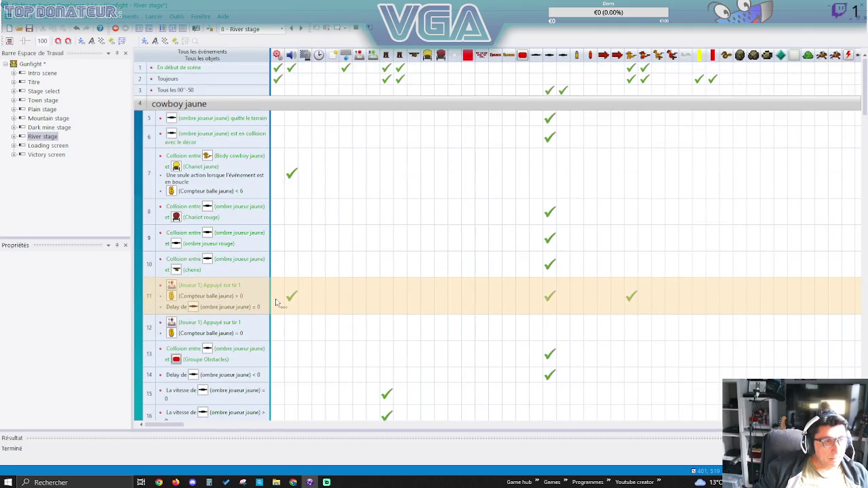
right_click(275, 300)
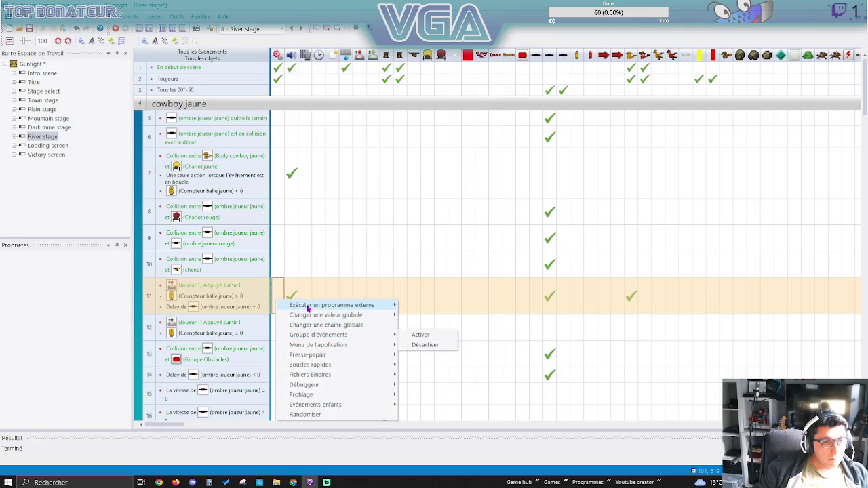
mouse_move(310, 307)
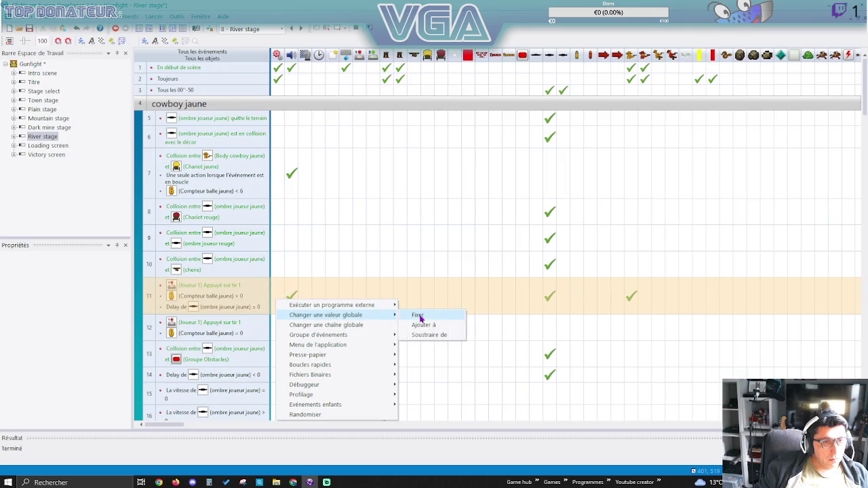
left_click(422, 336)
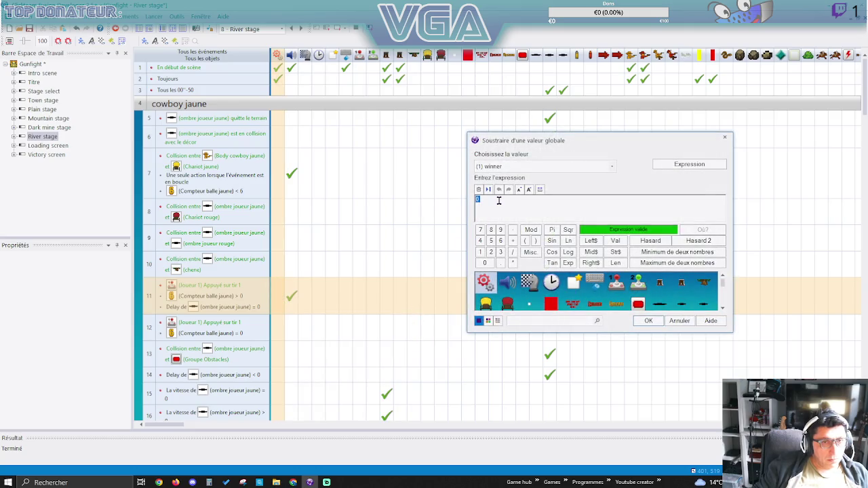
left_click(506, 168)
left_click(523, 326)
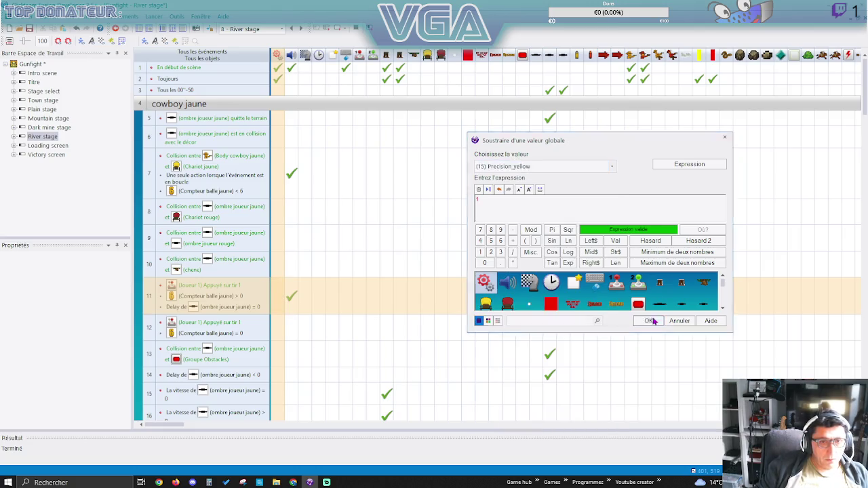
left_click(650, 321)
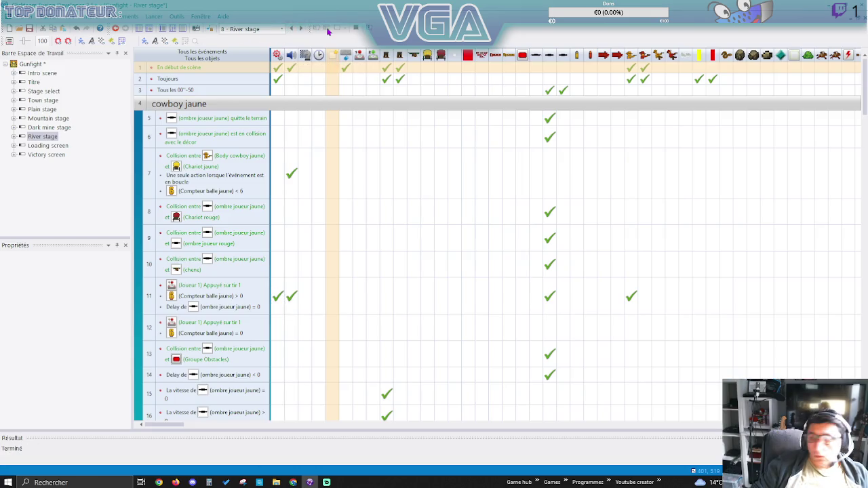
left_click(327, 31)
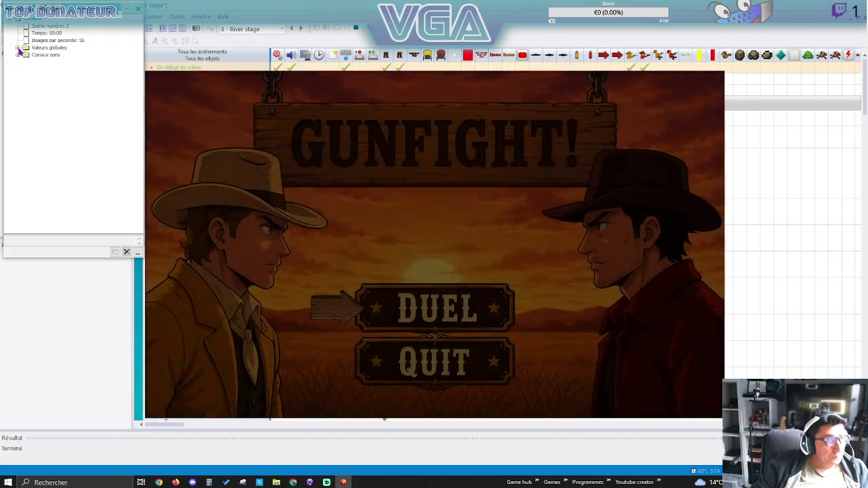
Show the debugger's global values, start the duel, and walk the yellow cowboy right to fire.
left_click(18, 48)
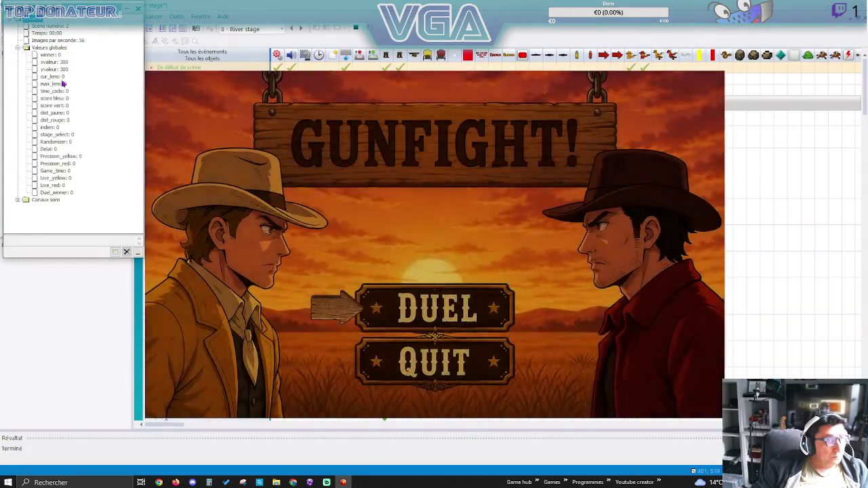
key("Return")
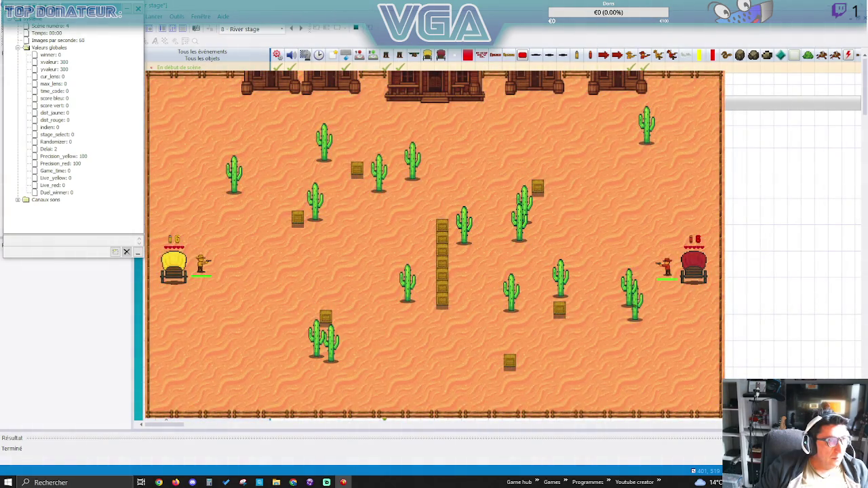
key("Right")
key("Down")
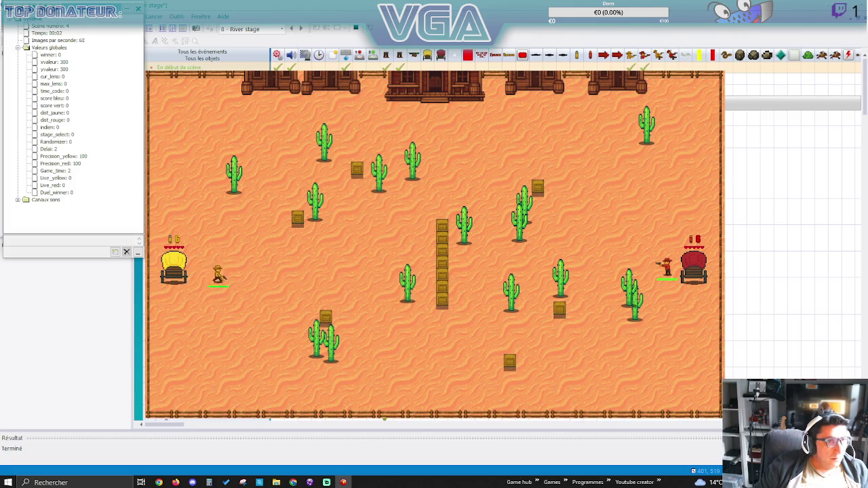
key("Right")
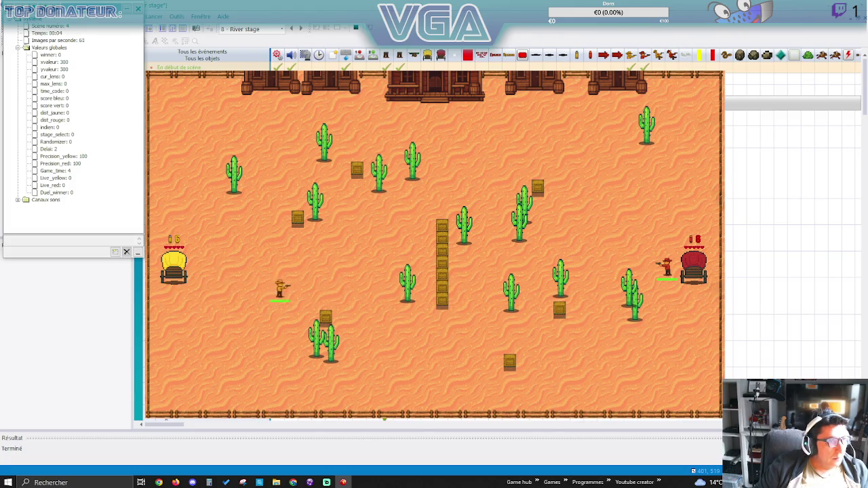
key("Right")
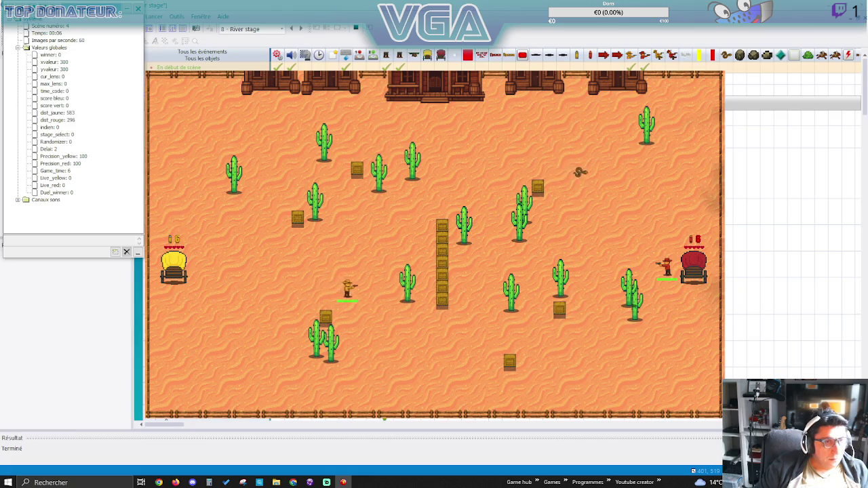
key("Right")
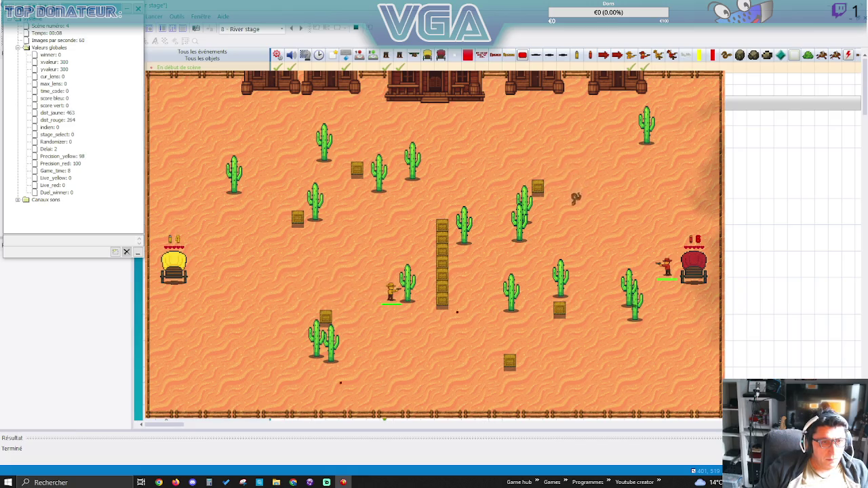
key("space")
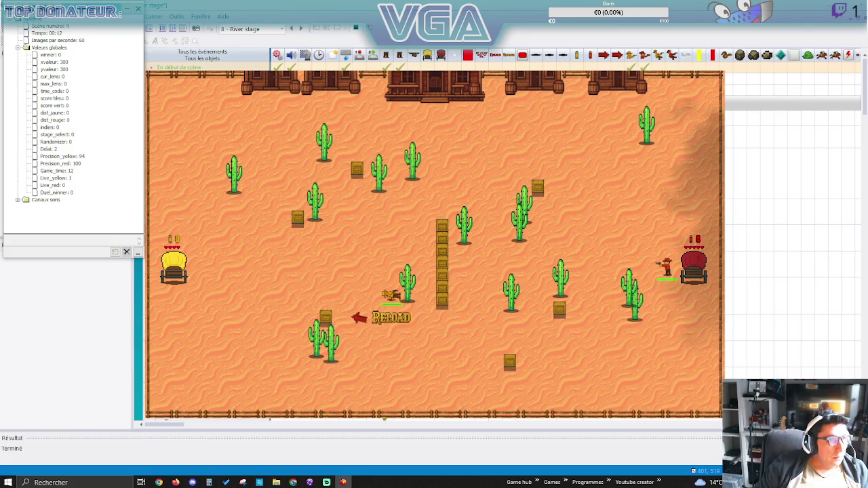
Walk the yellow cowboy out from his wagon and shoot down the red cowboy.
key("Right")
key("Down")
key("Down")
key("Right")
key("Right")
key("Right")
key("Down")
key("Right")
key("Right")
key("Up")
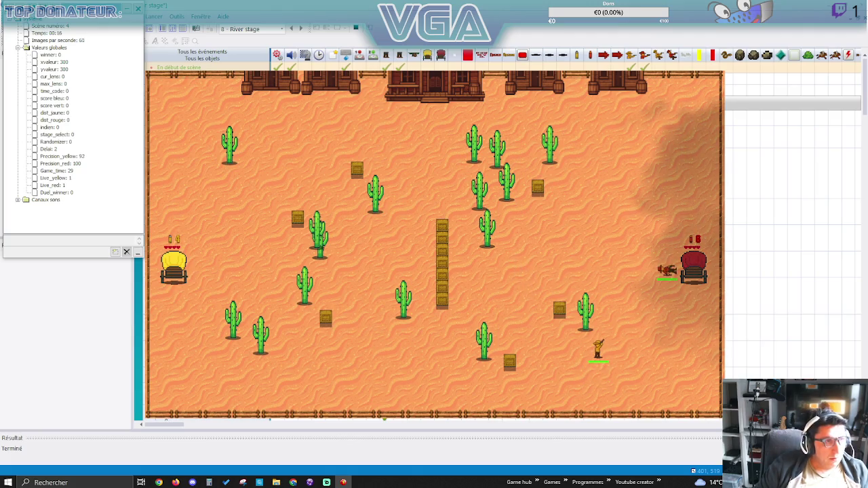
key("Right")
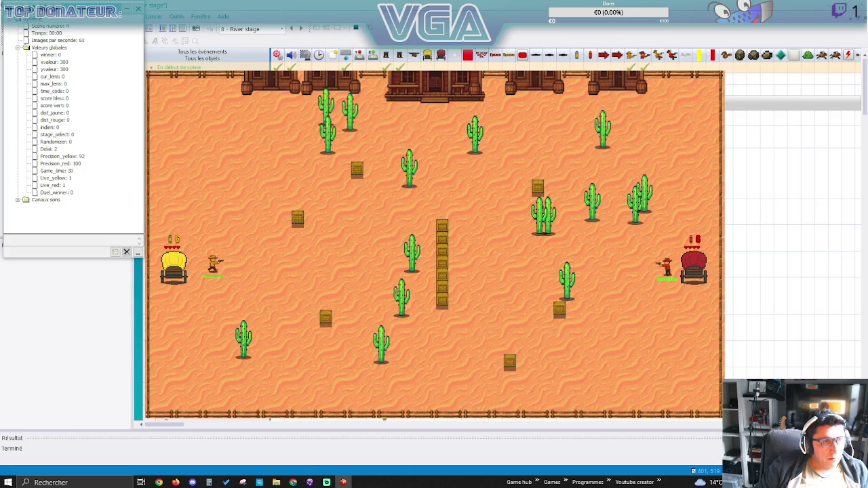
Win two River rounds by walking the yellow cowboy along the bottom and shooting the red cowboy.
key("Down")
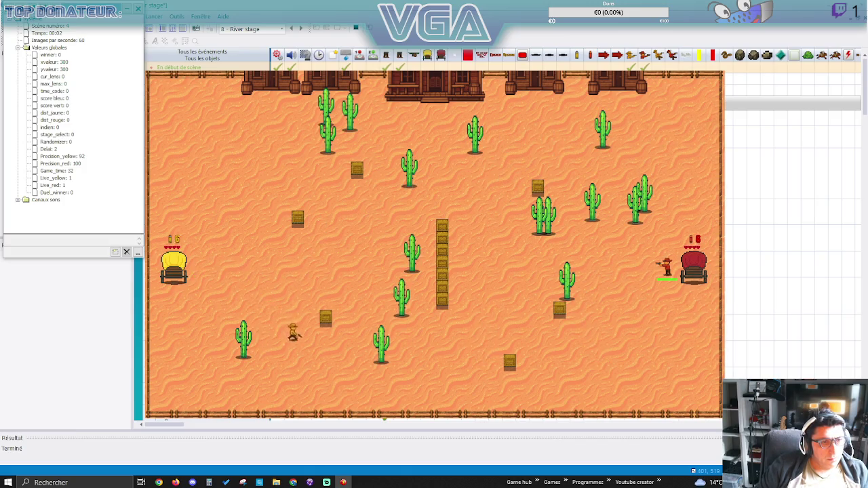
key("Right")
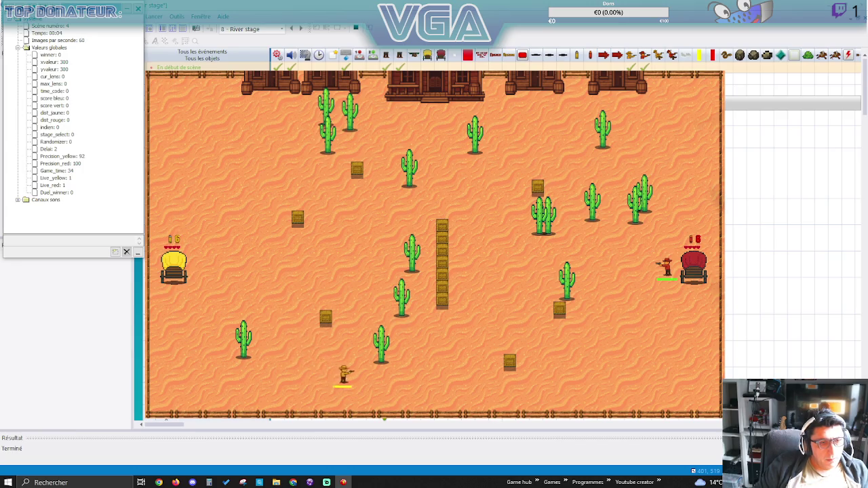
key("Right")
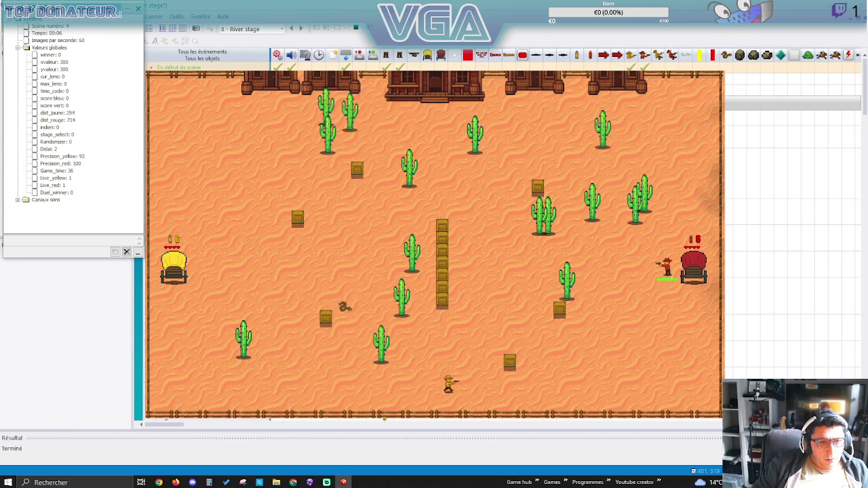
key("Right")
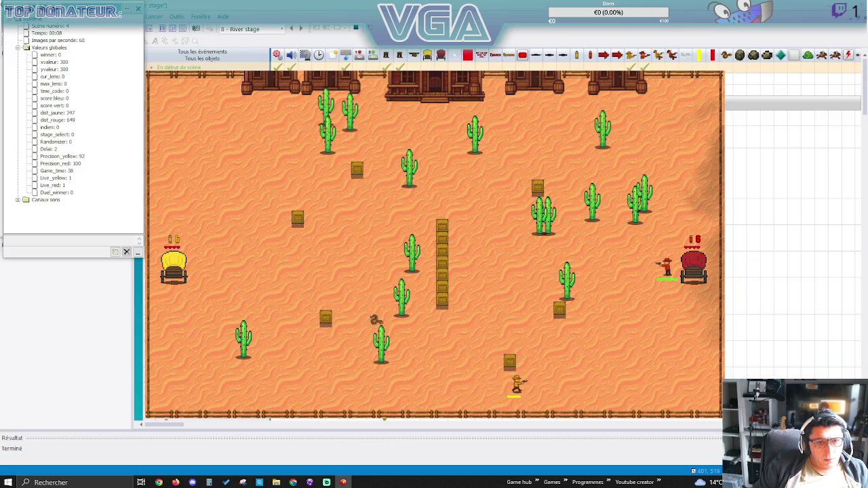
key("Up")
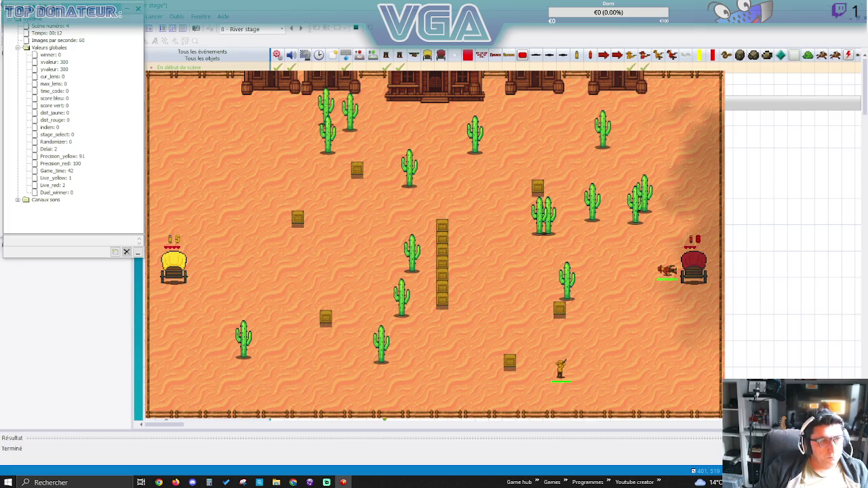
key("Right")
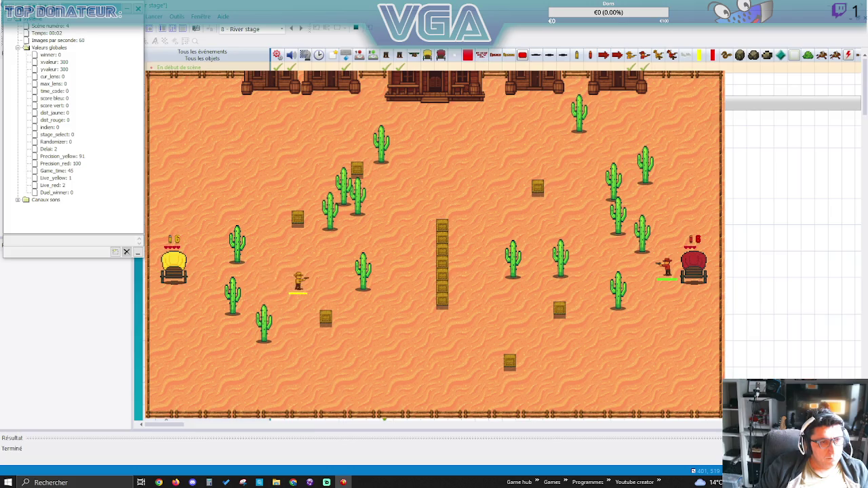
key("Down")
key("Down")
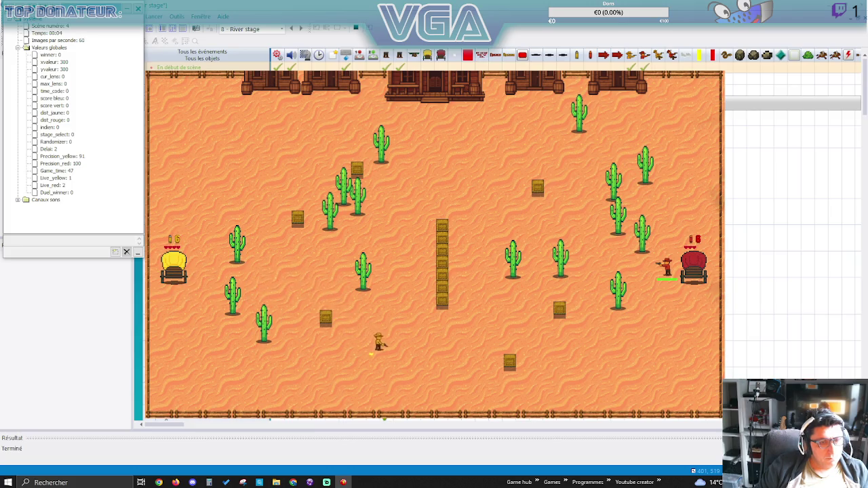
key("Right")
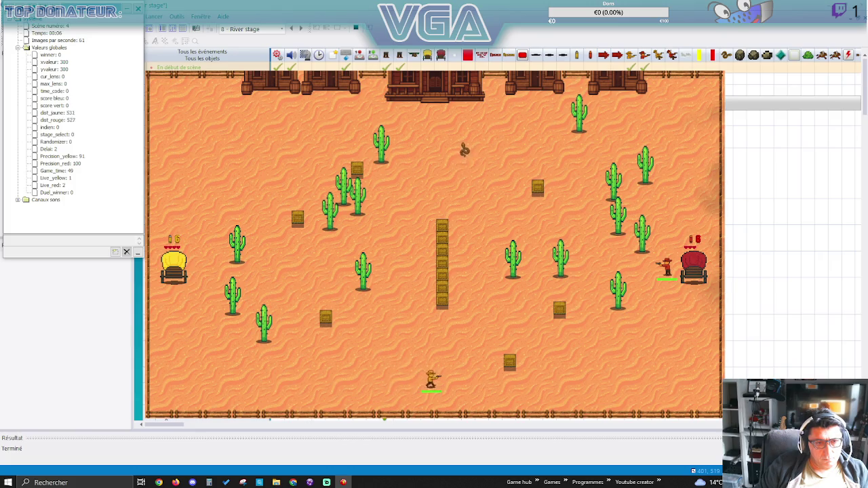
key("Right")
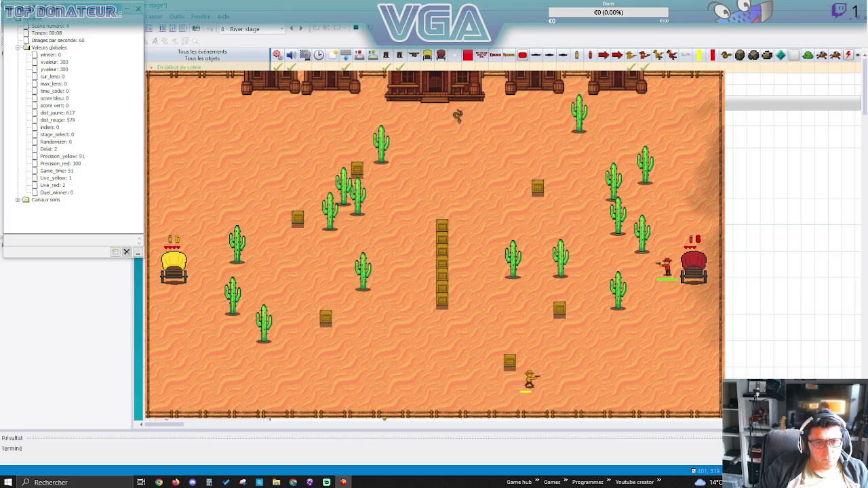
key("Up")
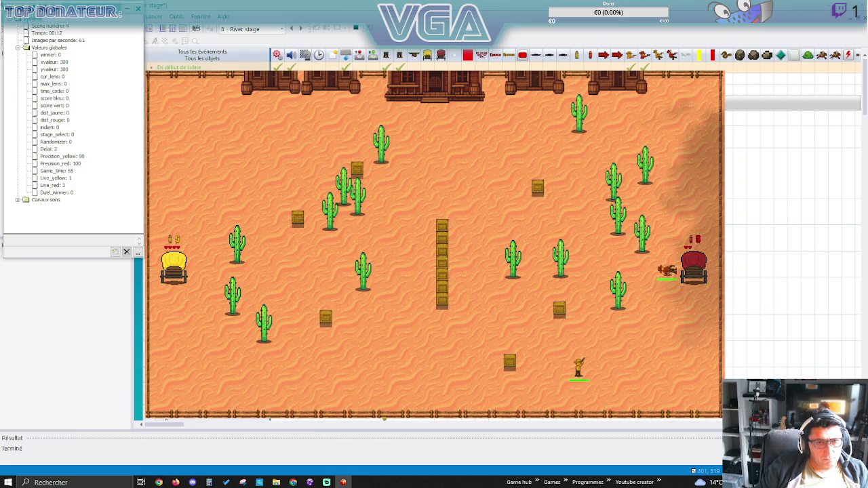
Play the final rounds until Victory shows 87% precision, 85 s and 1 damage.
key("Down")
key("Right")
key("Right")
key("Right")
key("Down")
key("Right")
key("Right")
key("Up")
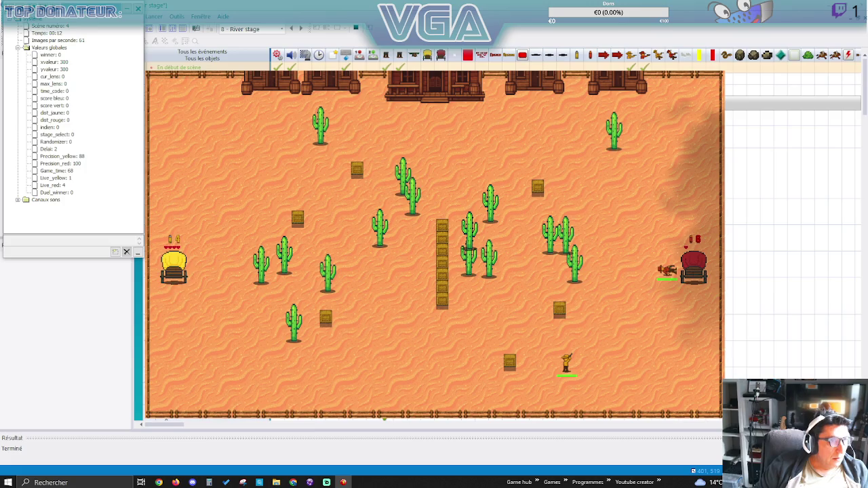
key("Right")
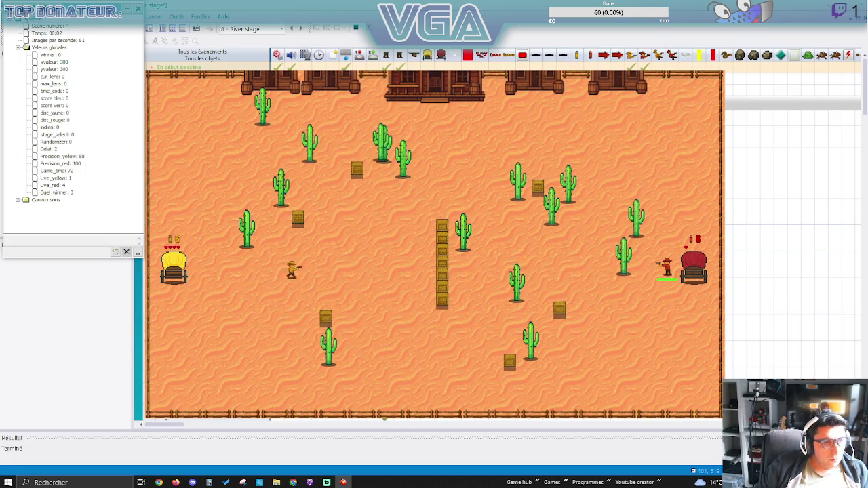
key("Down")
key("Down")
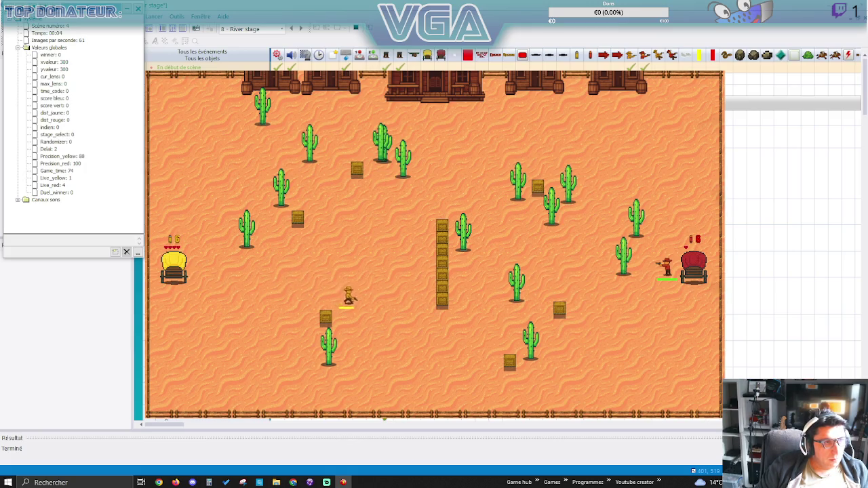
key("Right")
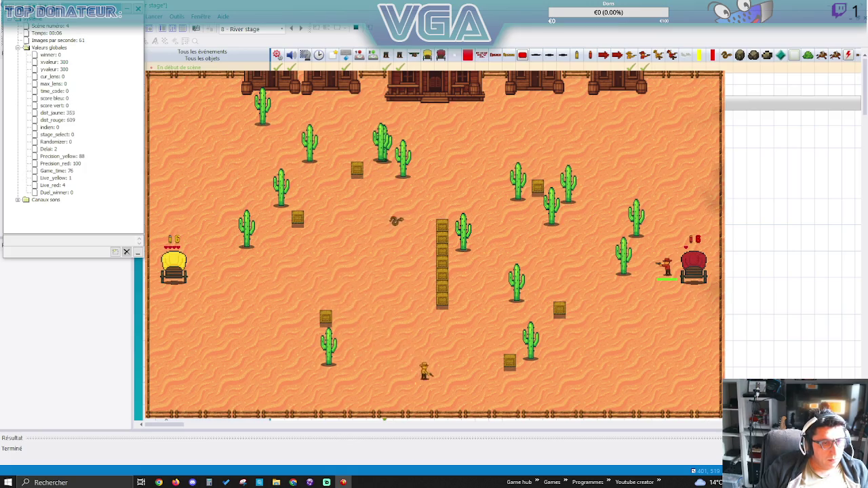
key("Right")
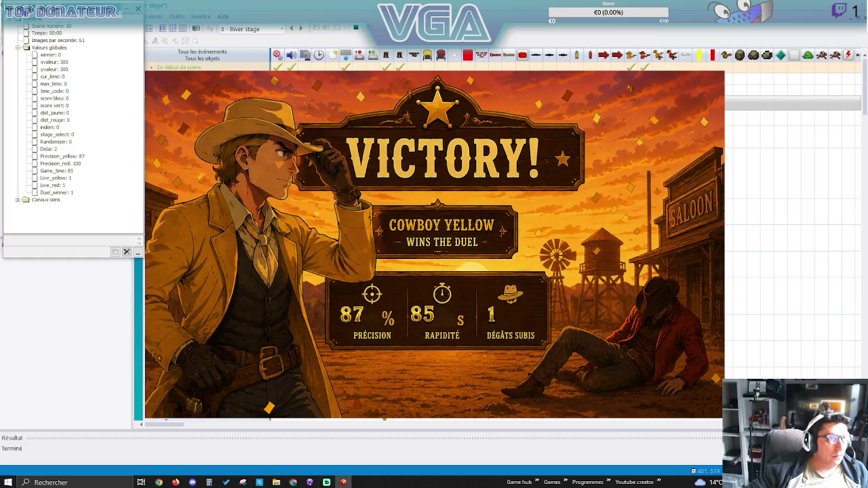
Stop the test run and open the Victory screen frame in the editor.
key("Escape")
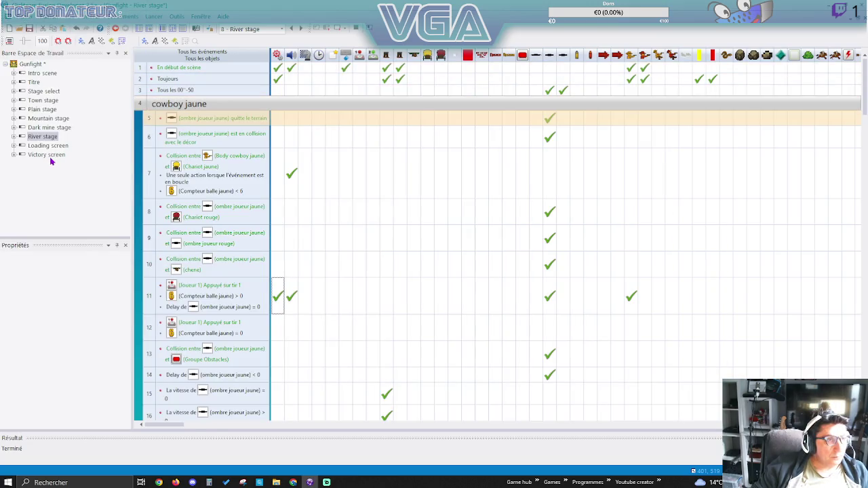
left_click(51, 158)
double_click(51, 159)
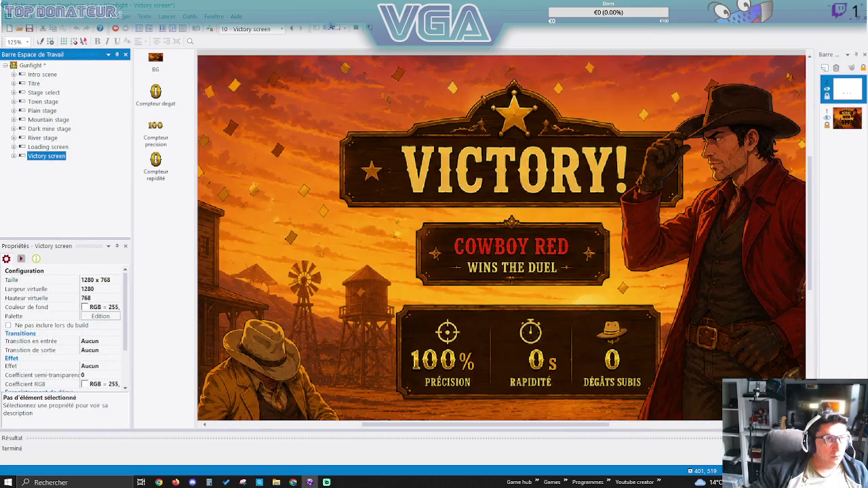
Preview the Victory screen frame on its own twice, closing each run.
left_click(337, 28)
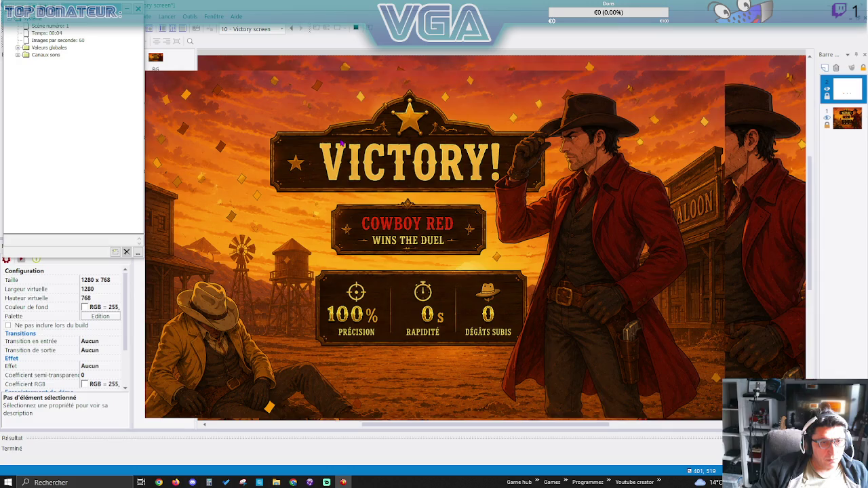
key("alt+F4")
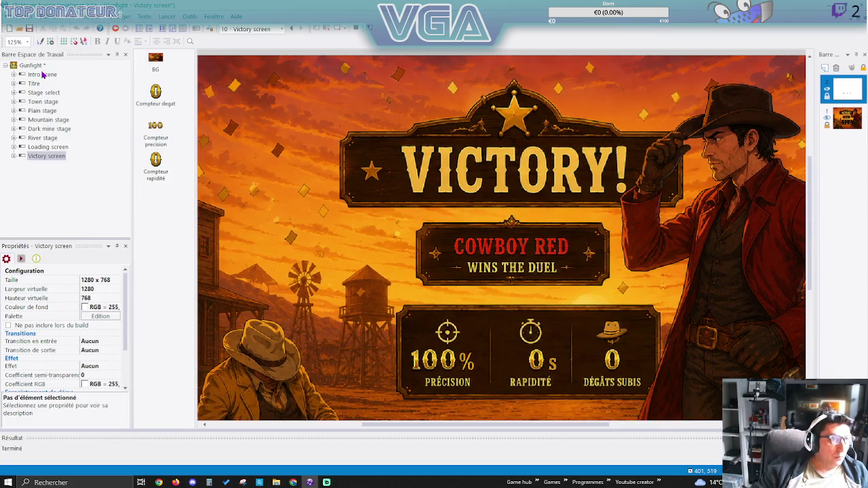
left_click(337, 28)
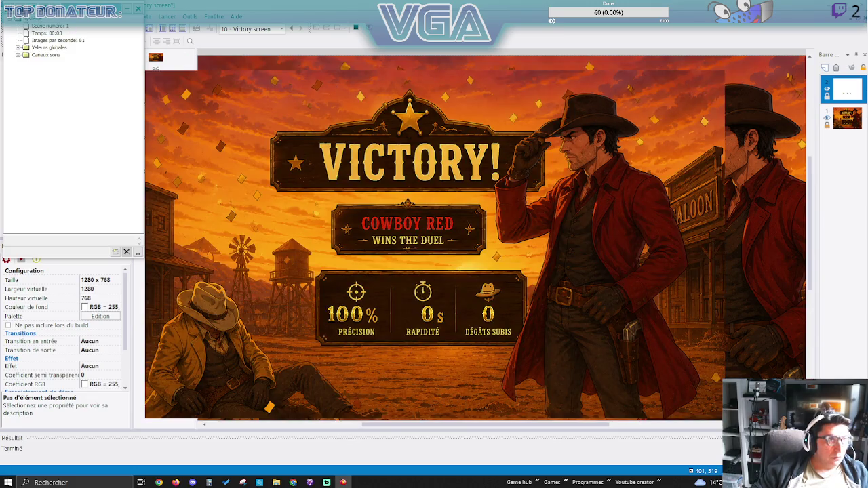
key("alt+F4")
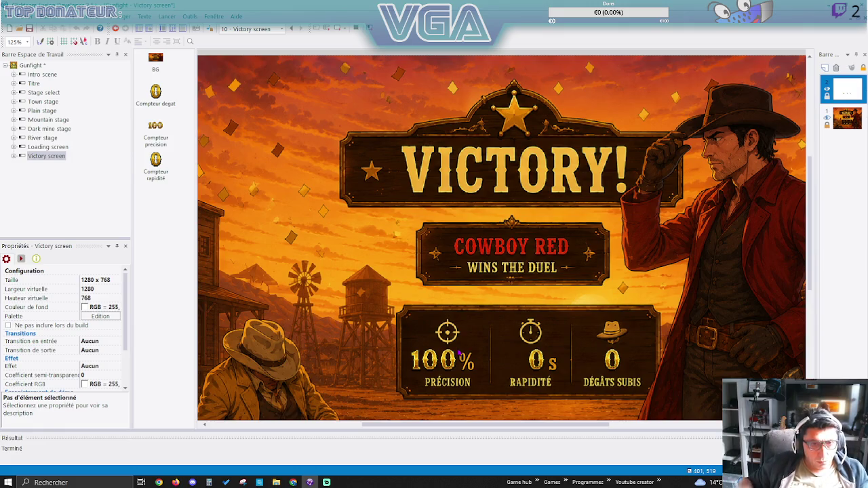
double_click(543, 362)
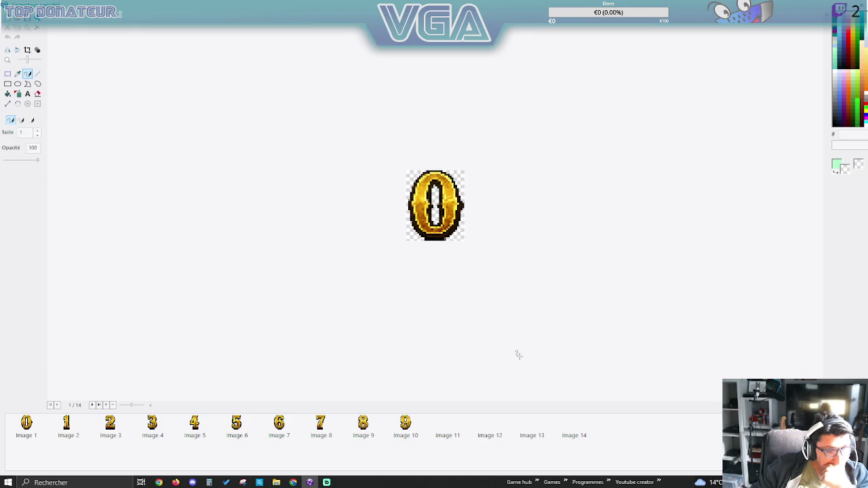
key("Return")
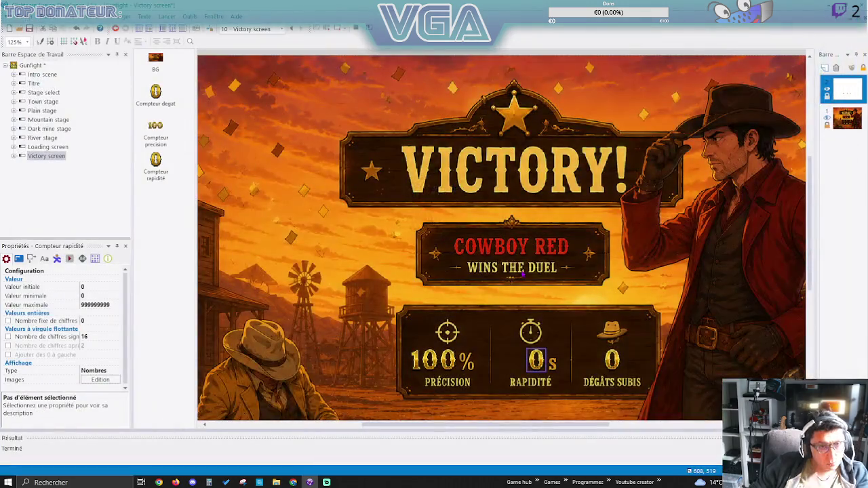
Select the precision, speed and damage counters, nudge them down twice and right twice, then preview the frame.
left_click(432, 365)
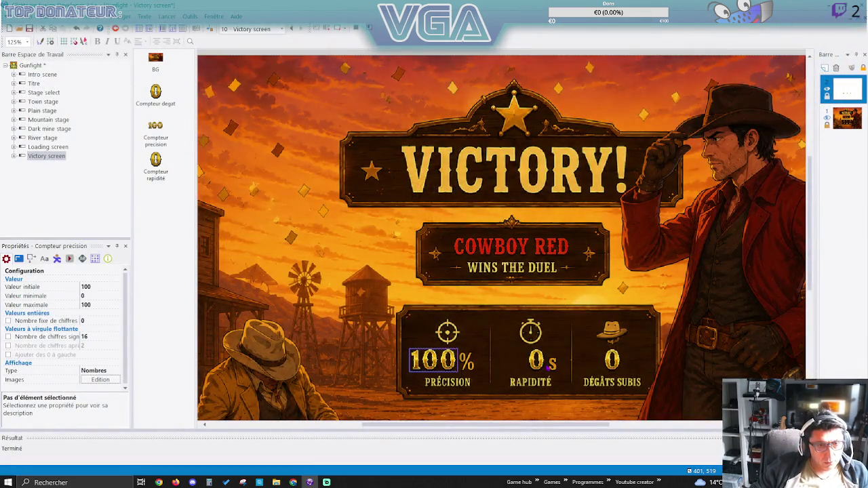
left_click(542, 365, "shift")
left_click(614, 363, "shift")
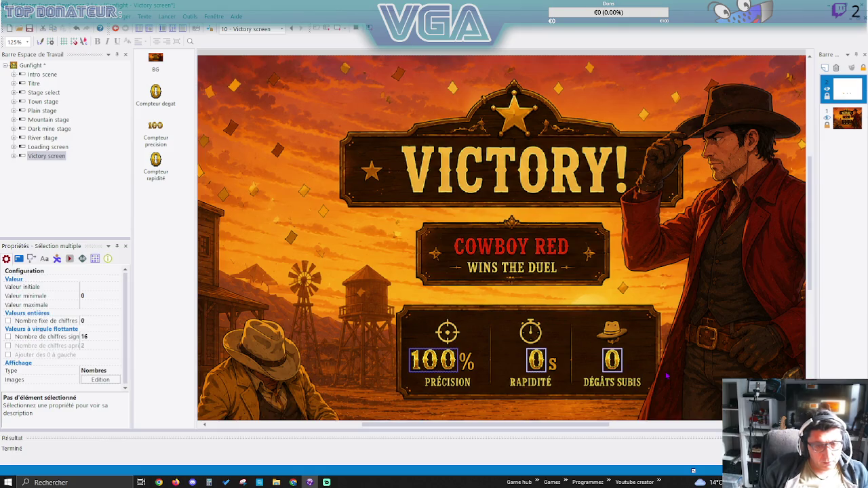
key("Down")
key("Down")
key("Down")
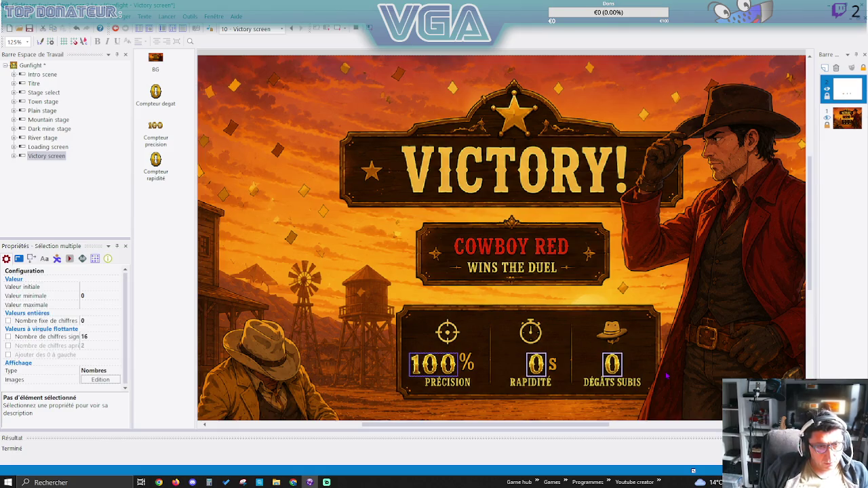
key("Down")
key("Down")
key("Right")
key("Right")
key("Right")
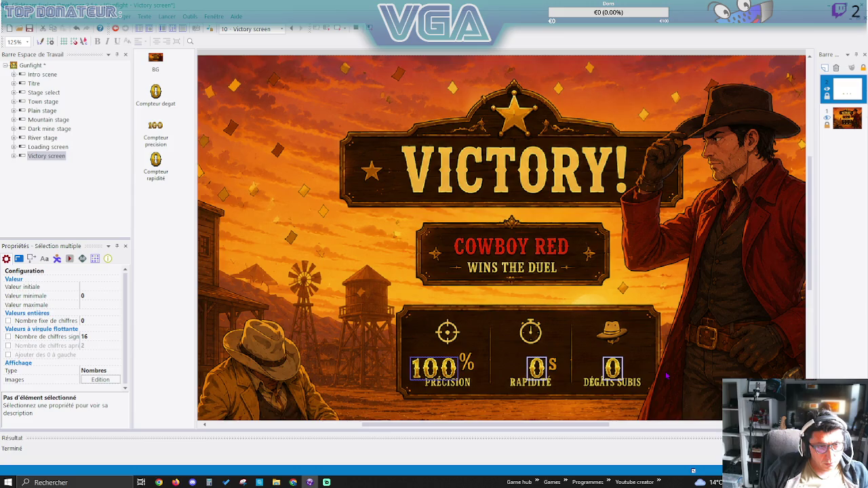
key("Right")
key("Right")
key("Right")
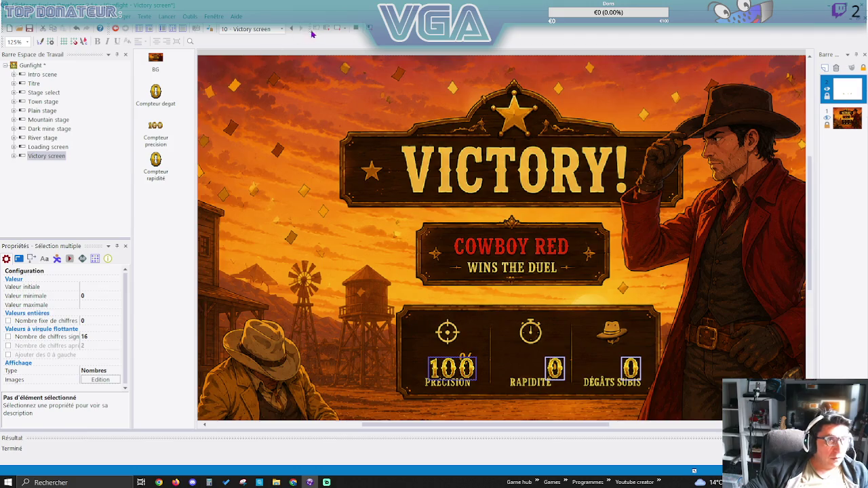
left_click(340, 30)
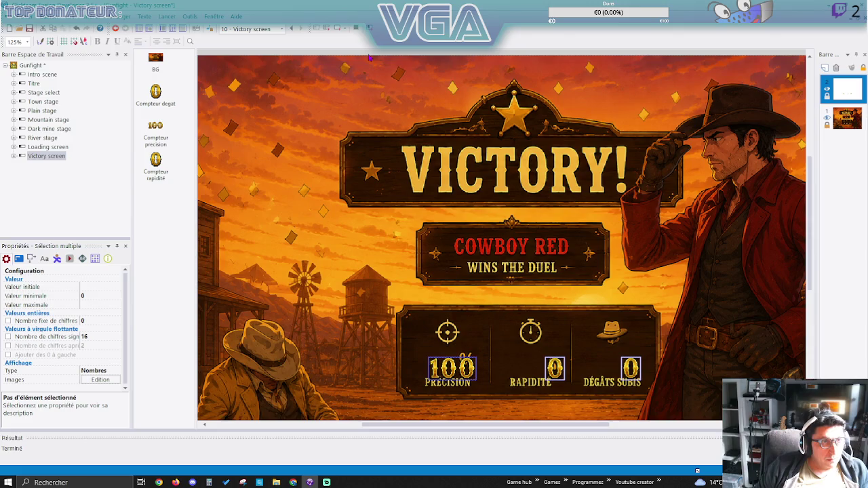
Run the whole game, start a DUEL on The Town, and walk the yellow cowboy toward the red wagon.
left_click(327, 29)
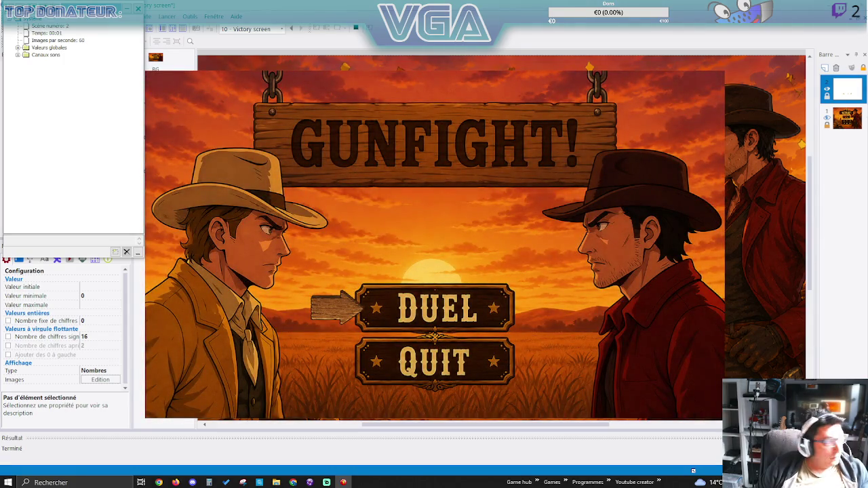
key("Return")
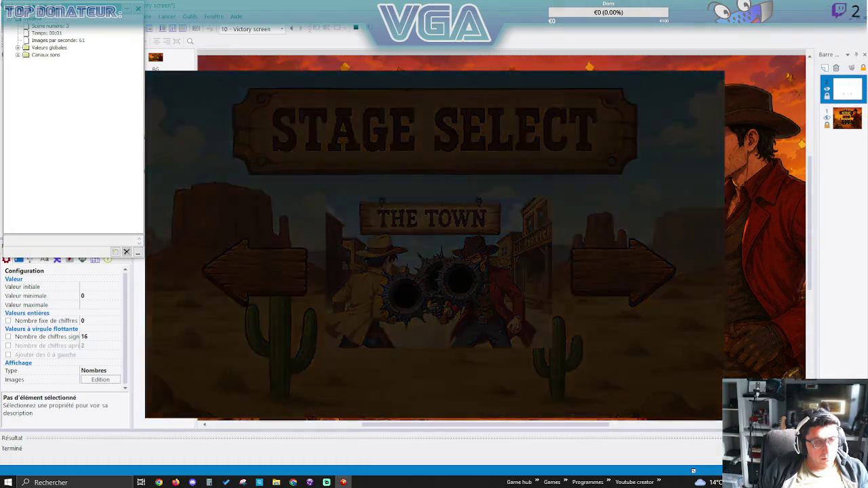
key("Right")
key("Down")
key("Right")
key("Down")
key("Right")
key("Down")
key("Right")
key("Right")
key("Up")
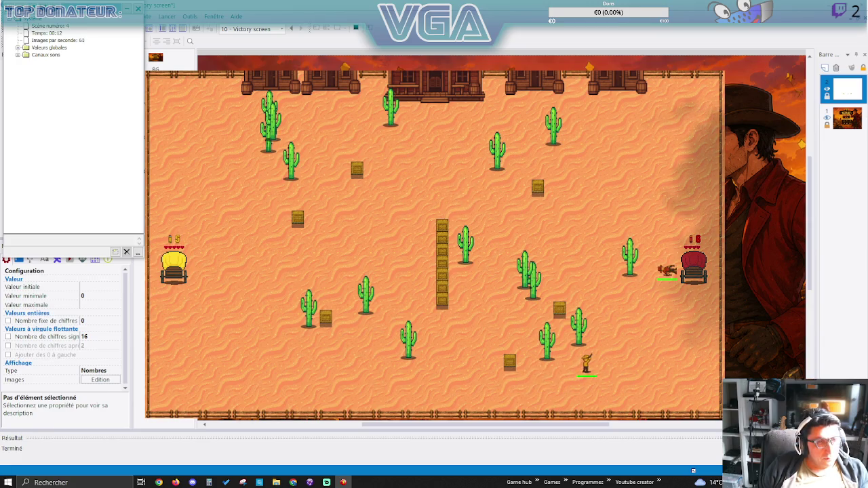
Win the first Town round by walking down-right past the cacti and shooting the red cowboy.
key("Right")
key("Down")
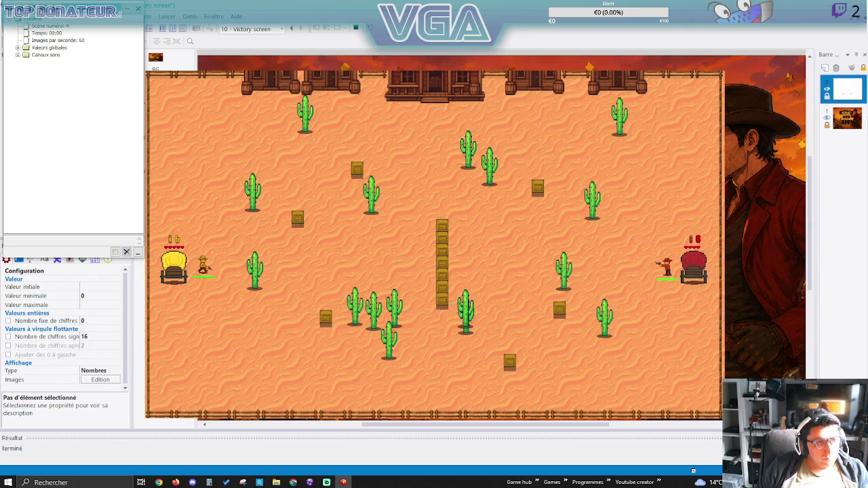
key("Right")
key("Down")
key("Right")
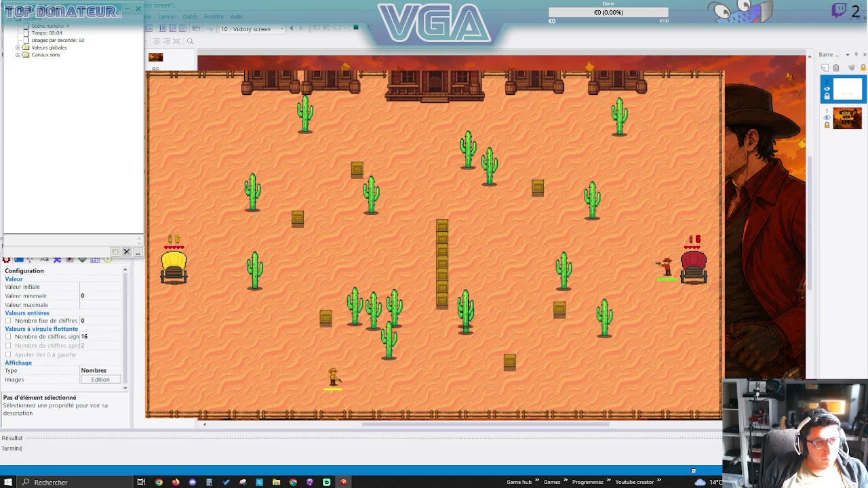
key("Right")
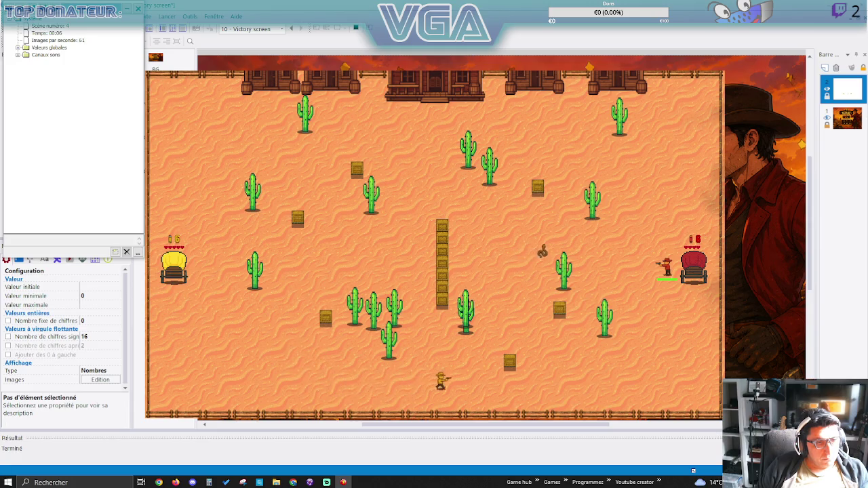
key("Right")
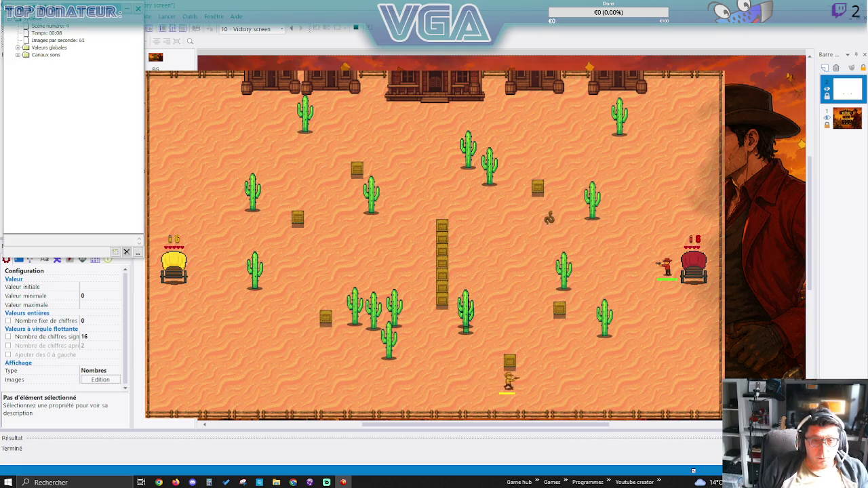
key("Up")
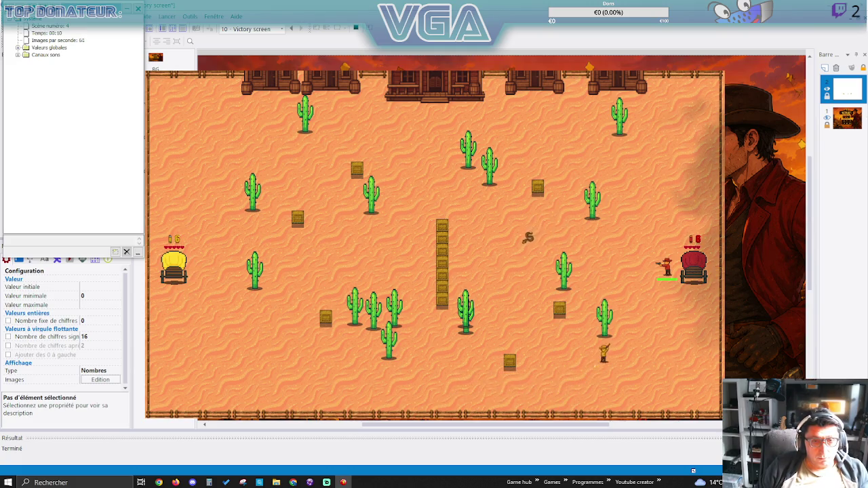
key("Up")
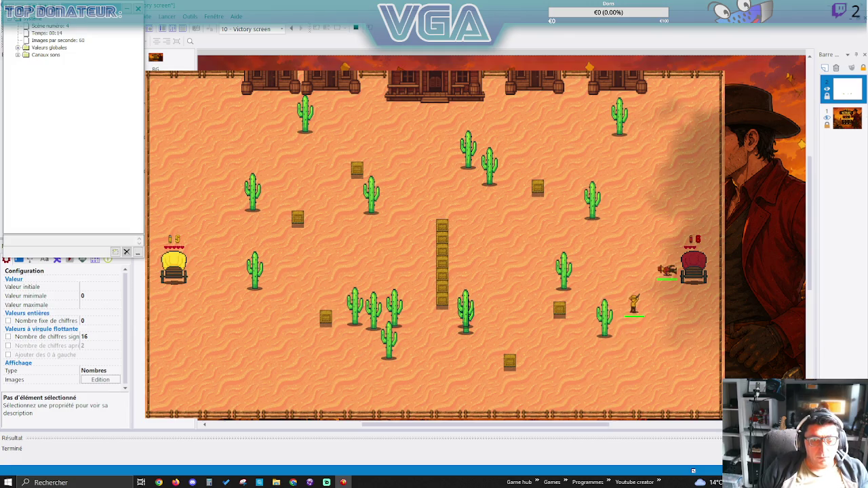
Win the second round, moving along the bottom and up to shoot down the red cowboy.
key("Down")
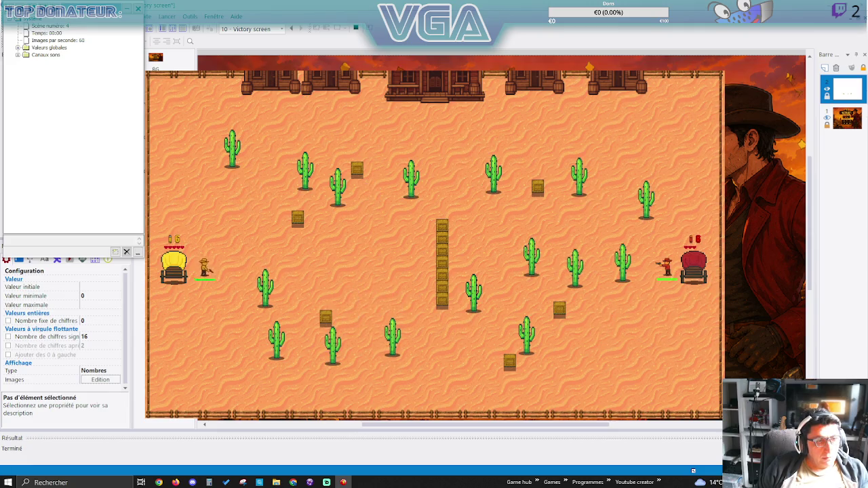
key("Down")
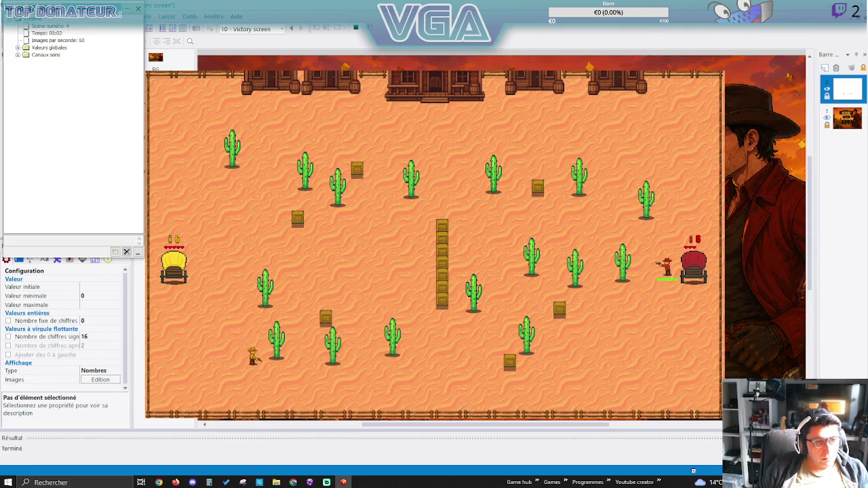
key("Right")
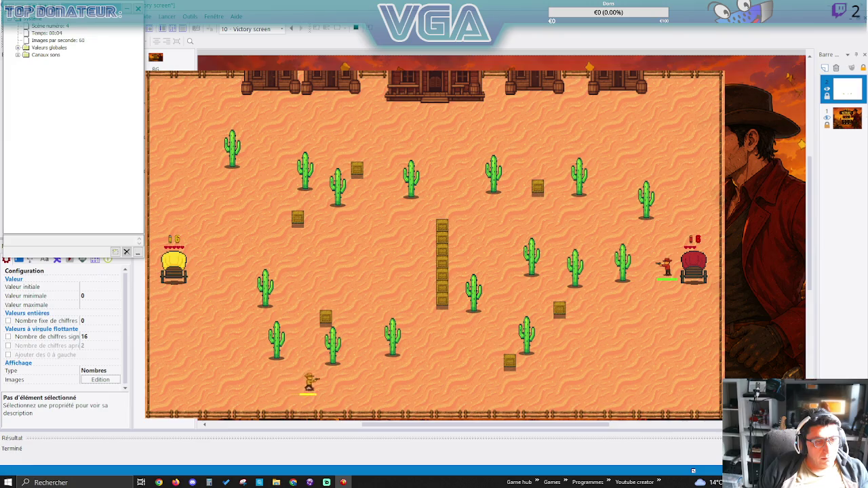
key("Right")
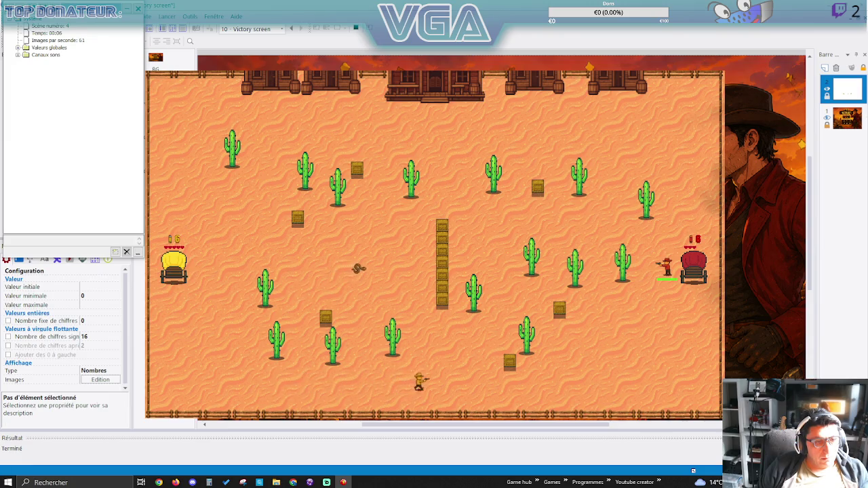
key("Right")
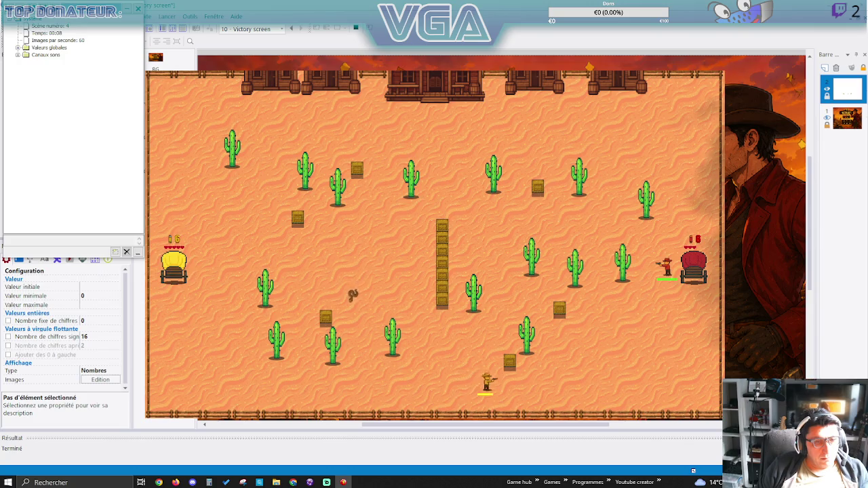
key("Right")
key("Up")
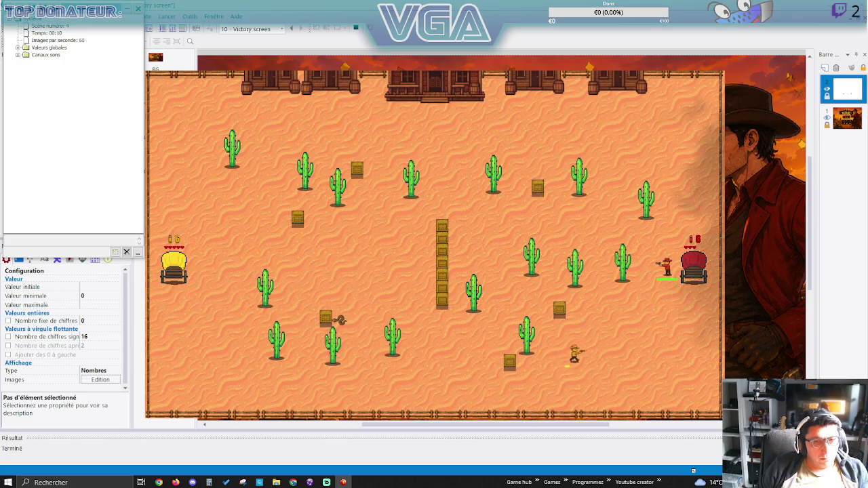
key("Up")
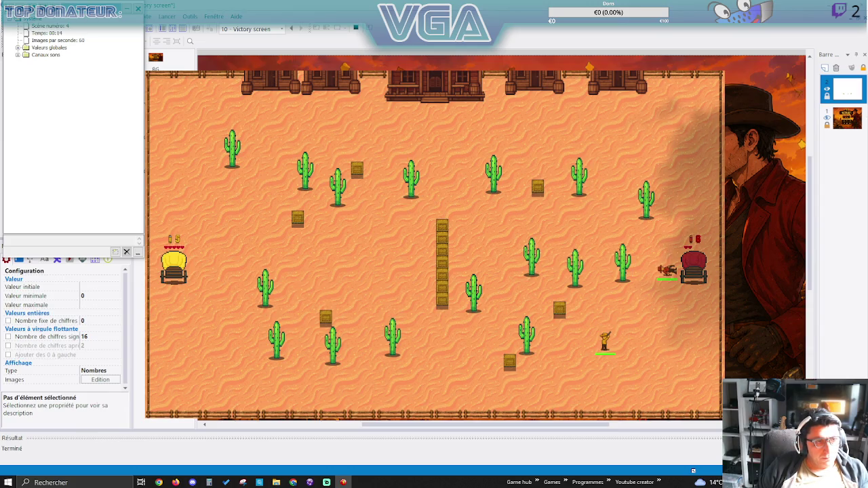
Play a third round, approaching the red cowboy through the middle between the cacti.
key("Down")
key("Right")
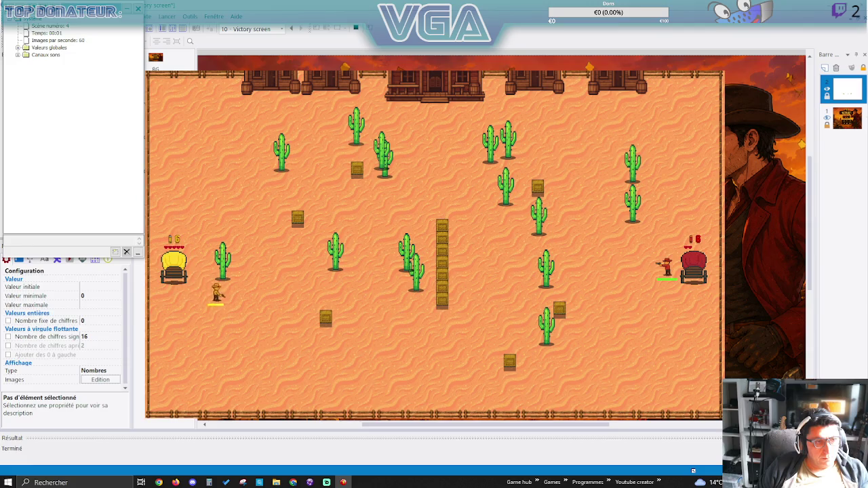
key("Down")
key("Right")
key("Right")
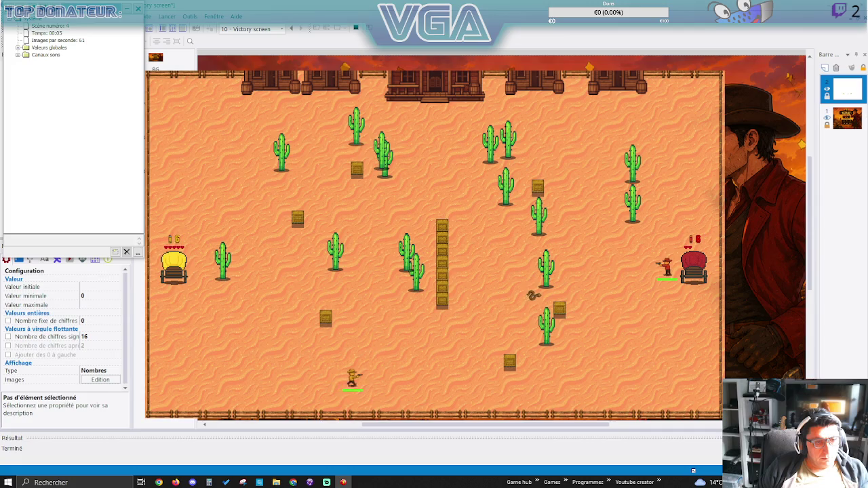
key("Right")
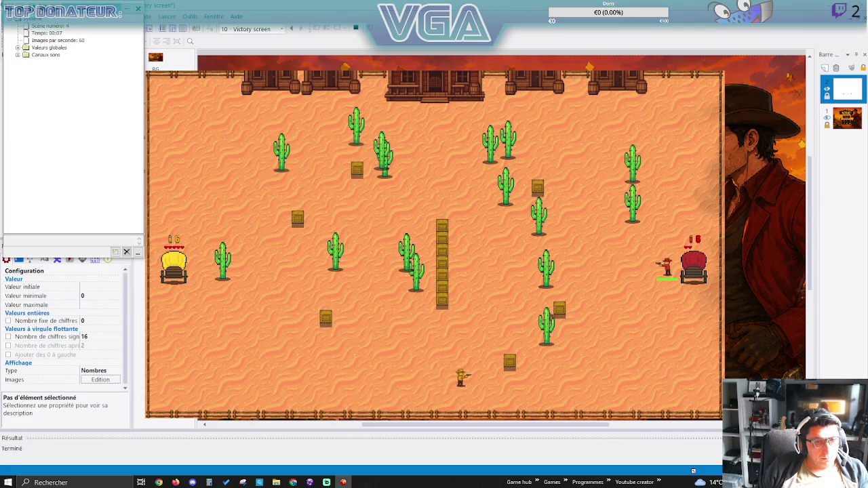
key("Up")
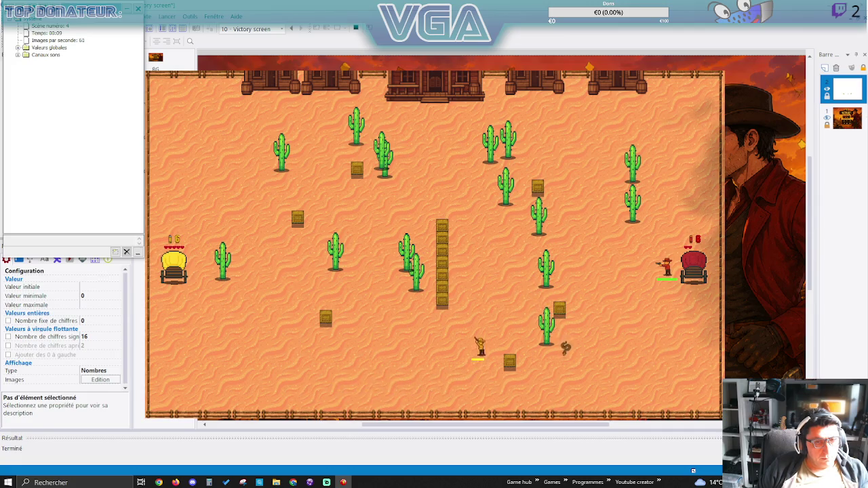
key("Right")
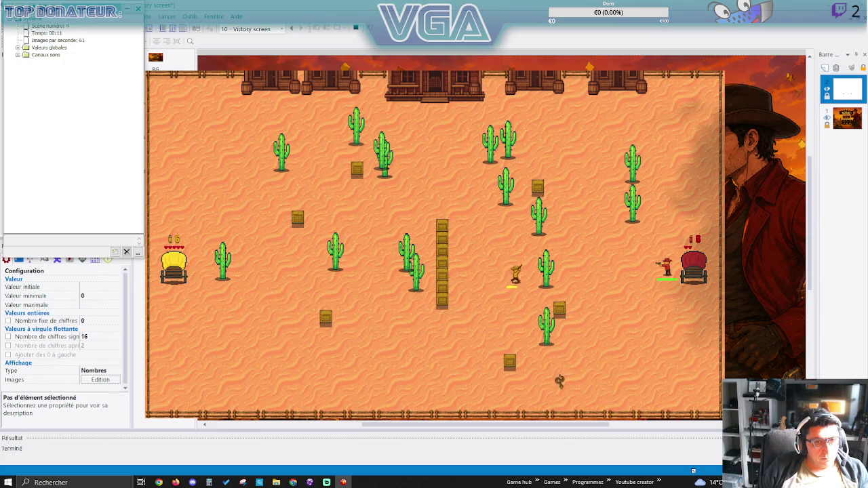
key("Right")
key("Down")
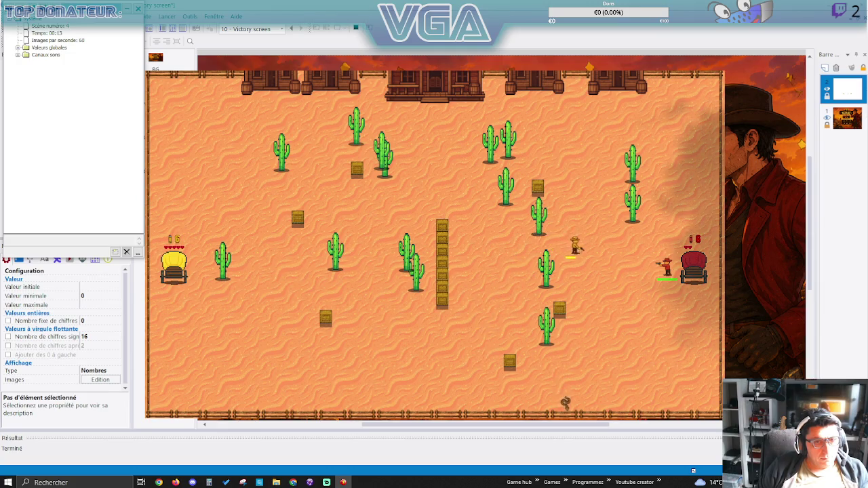
key("Left")
key("Right")
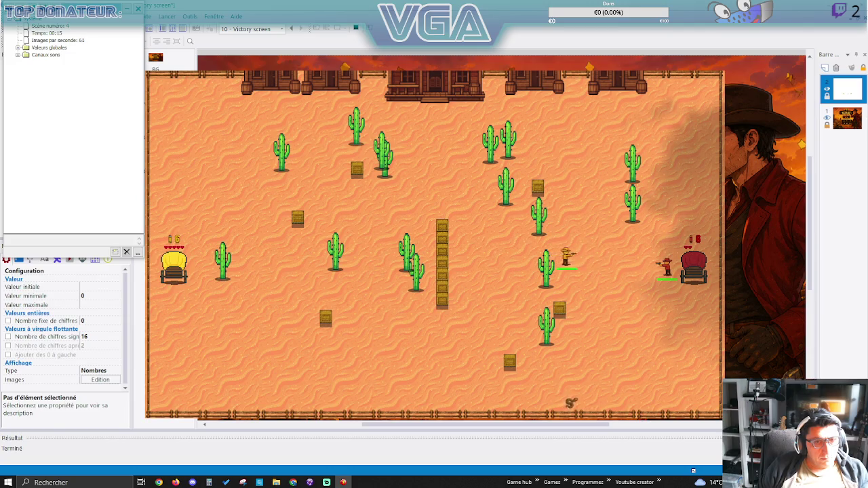
Start the next round, moving the yellow cowboy down-right and up toward the red cowboy.
key("Right")
key("Down")
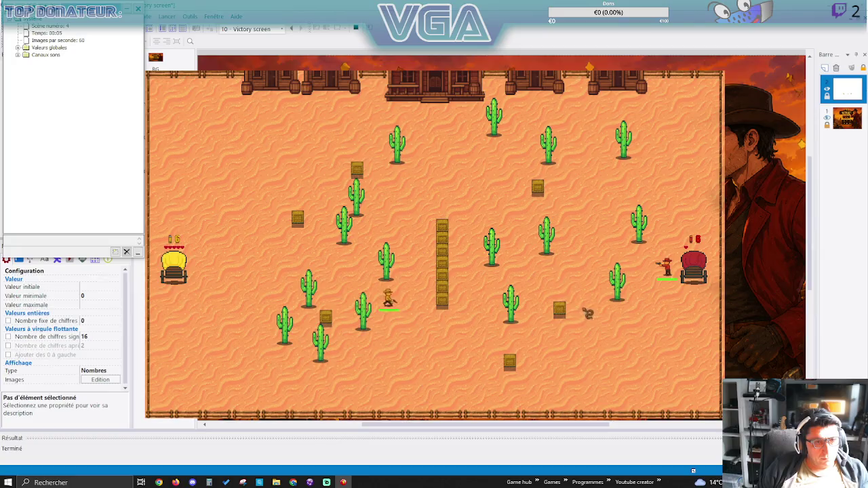
key("Down")
key("Right")
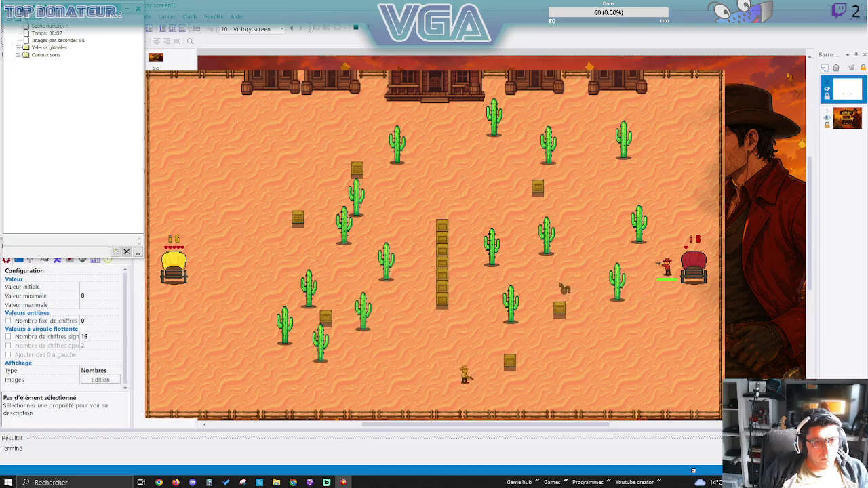
key("Right")
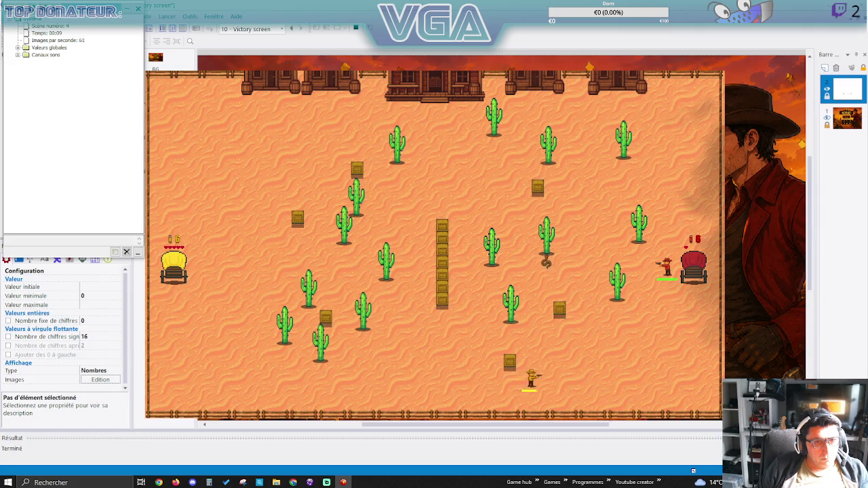
key("Up")
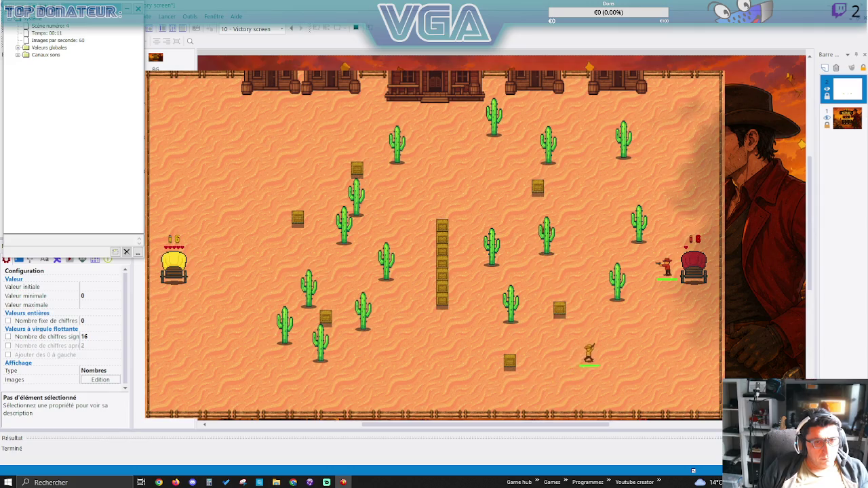
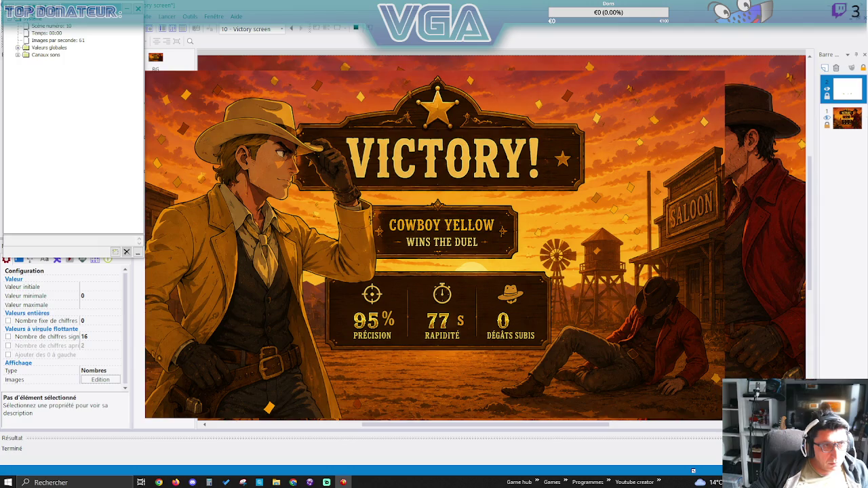
Close the preview and shift the RAPIDITÉ counter a few pixels right.
key("Escape")
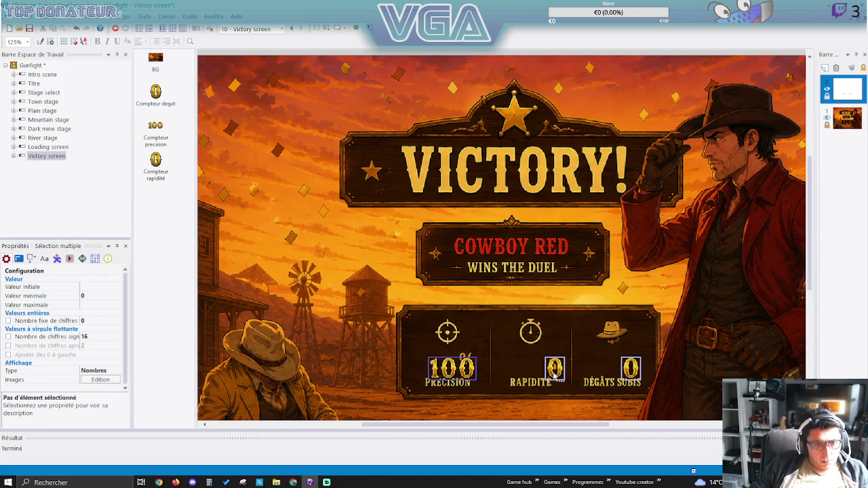
left_click(453, 372)
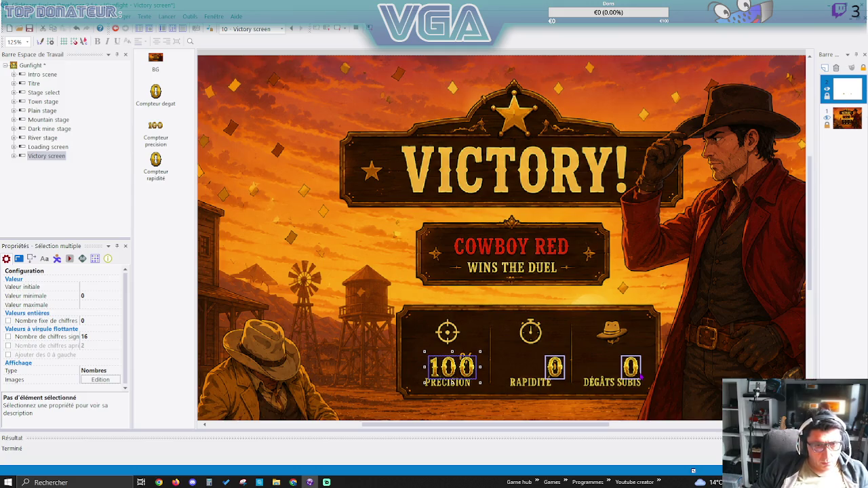
left_click(562, 368, "shift")
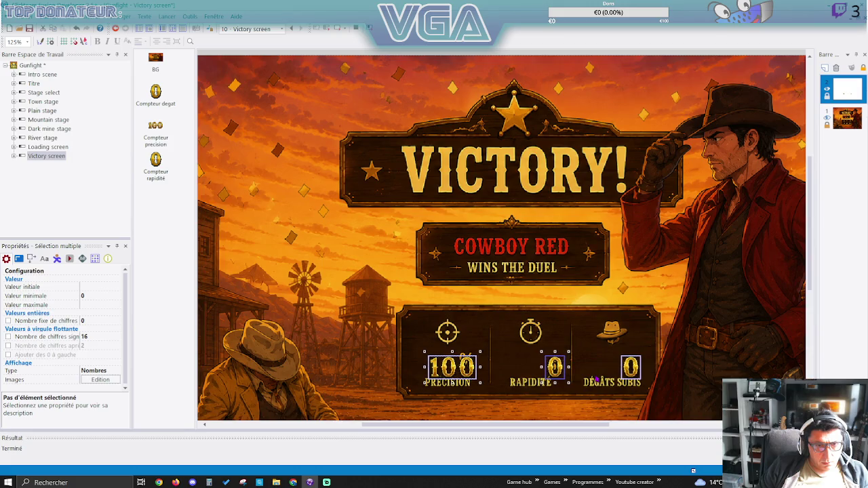
left_click(602, 364)
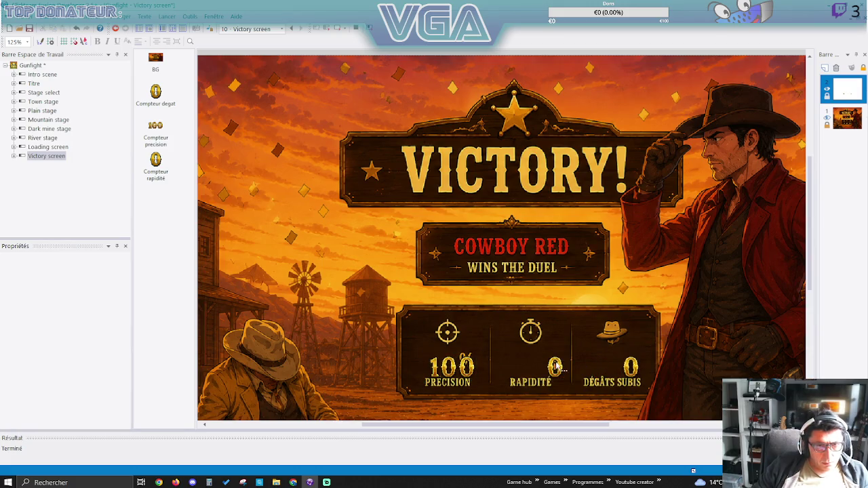
left_click(562, 369)
left_click_drag(562, 369, 566, 369)
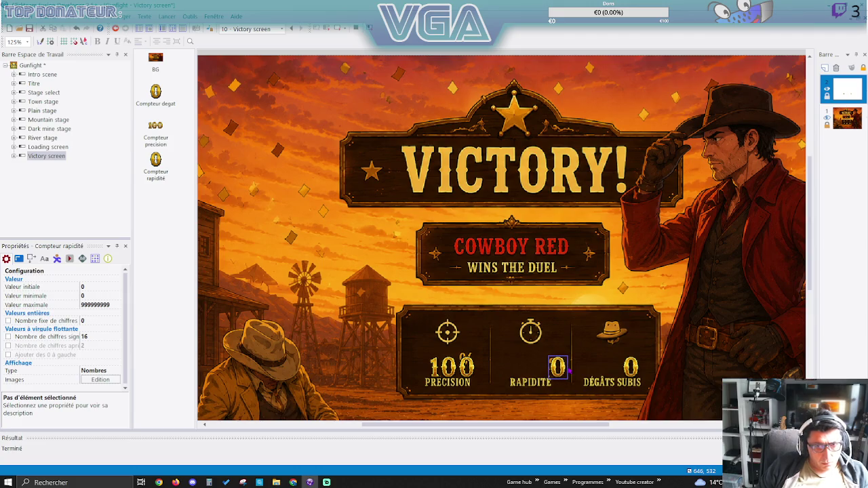
Nudge the DÉGÂTS SUBIS counter slightly right and test-run the Victory screen frame.
left_click(638, 367)
left_click_drag(636, 369, 639, 370)
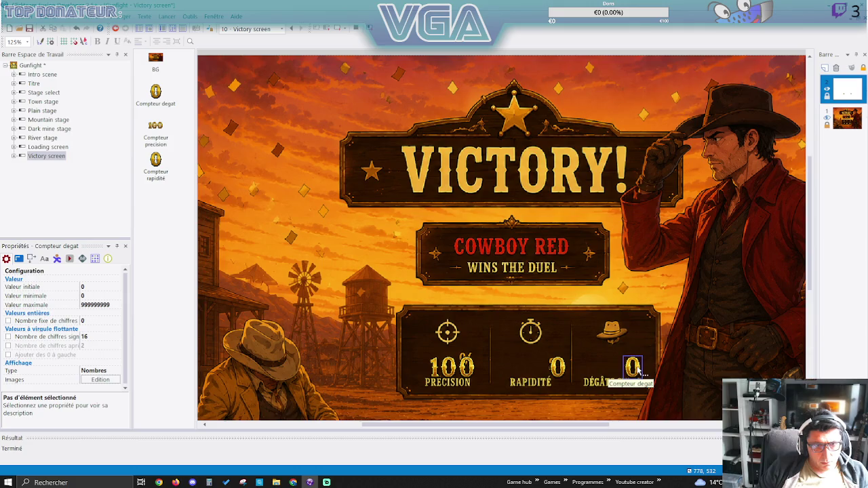
left_click(339, 30)
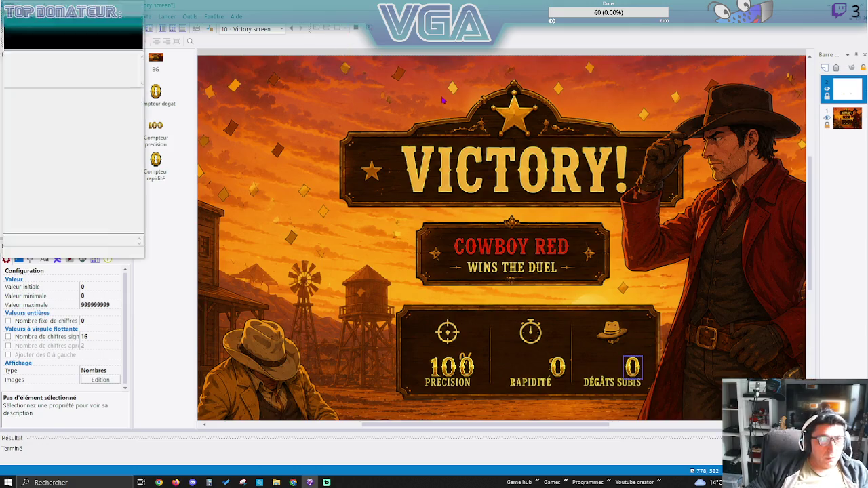
Stop the Victory screen test run and open the Town stage event list.
left_click(356, 30)
left_click(327, 30)
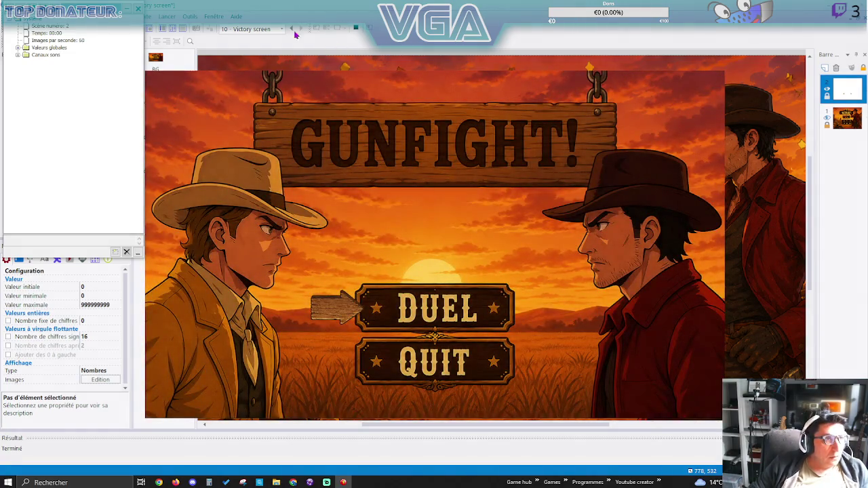
key("Escape")
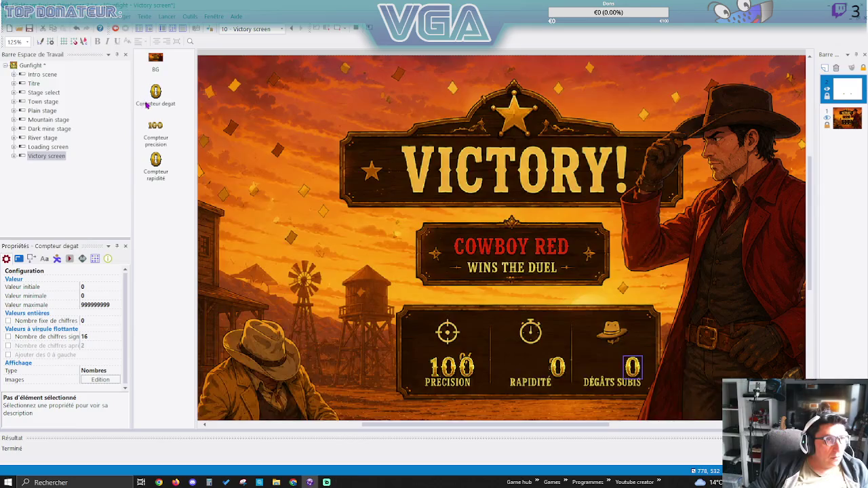
left_click(41, 94)
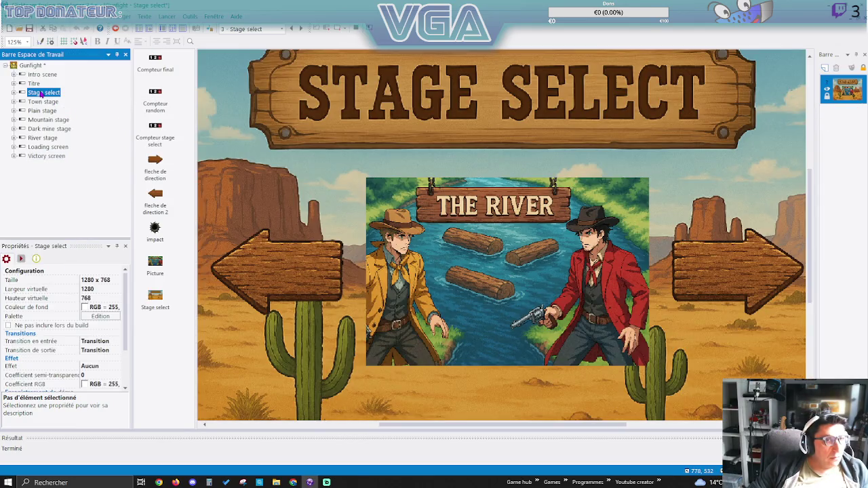
left_click(40, 103)
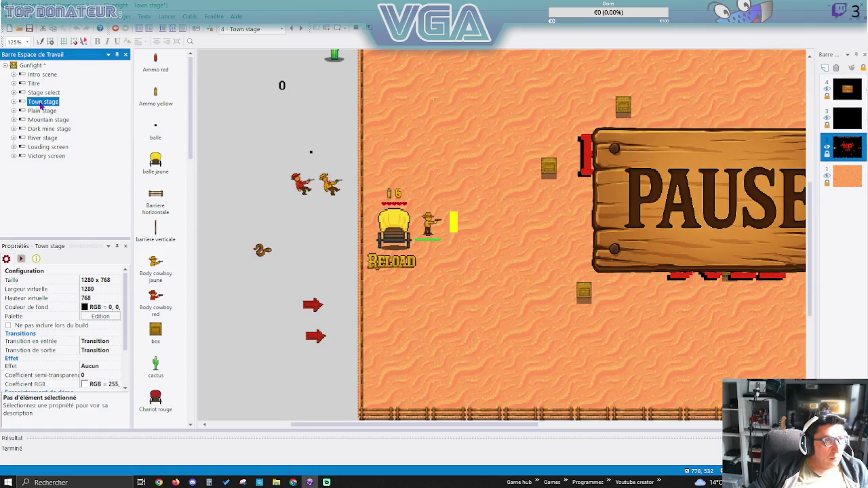
left_click(173, 30)
scroll(182, 346, "up", 5)
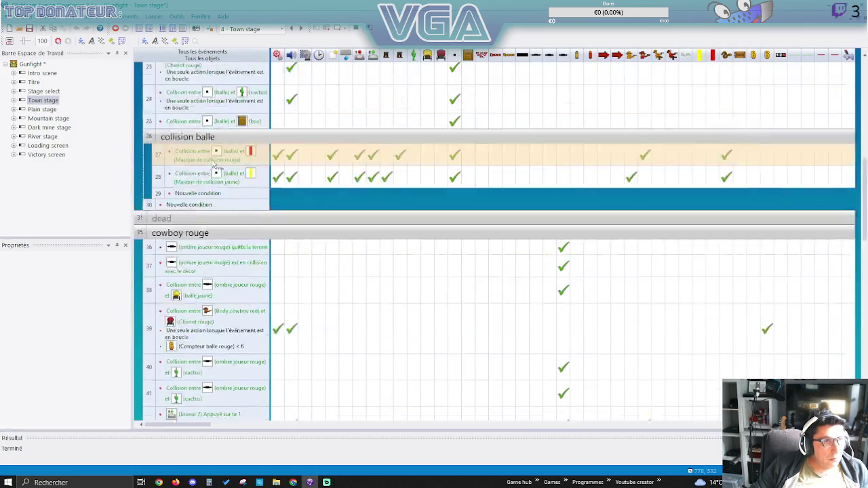
Collapse the cowboy rouge, Balle and cowboy jaune event groups.
left_click(182, 346)
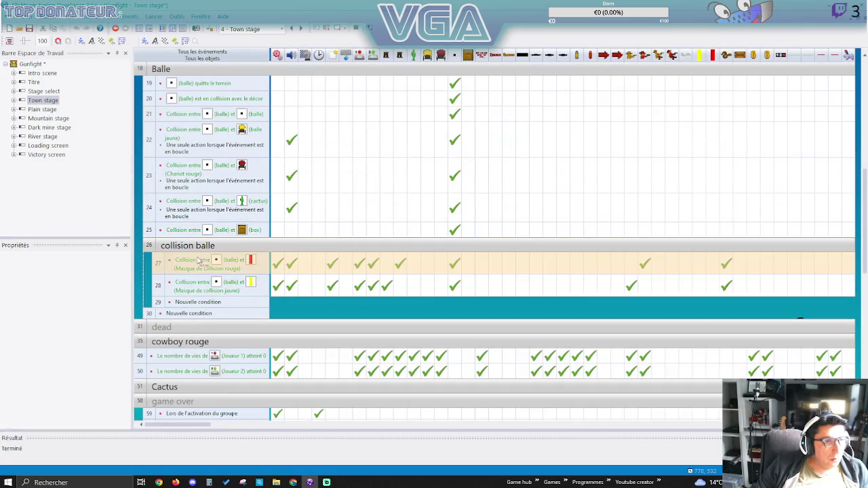
scroll(180, 190, "up", 3)
left_click(173, 233)
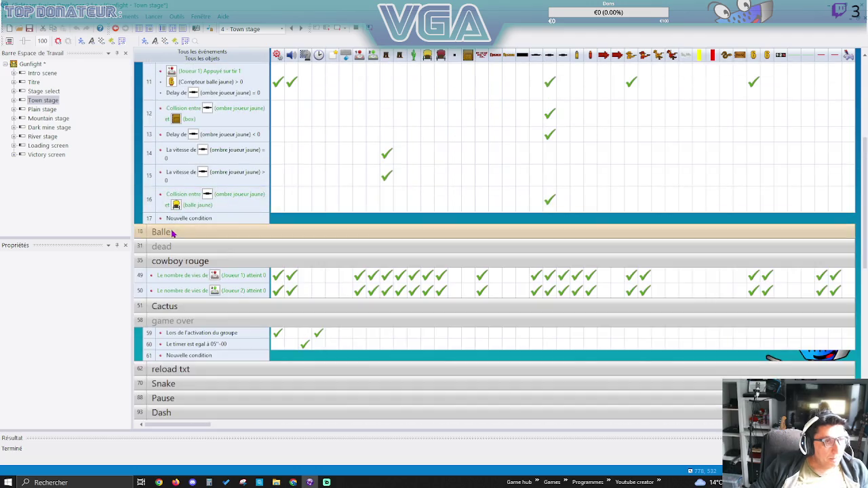
scroll(236, 233, "up", 5)
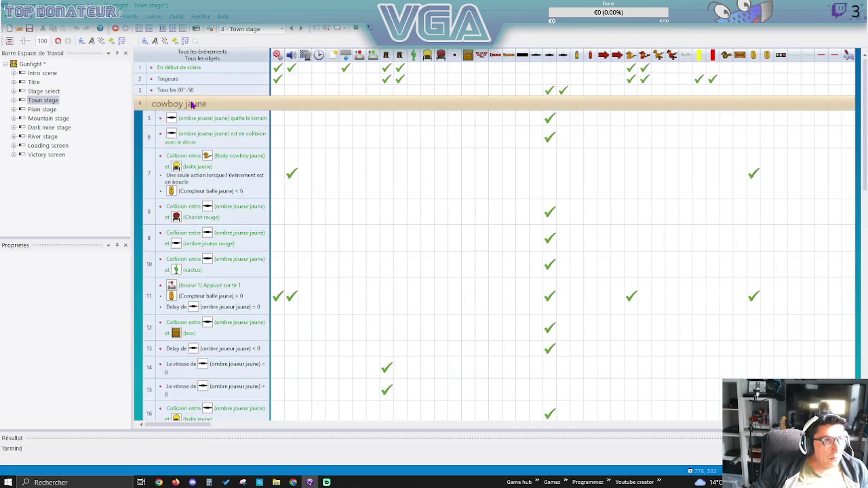
left_click(194, 105)
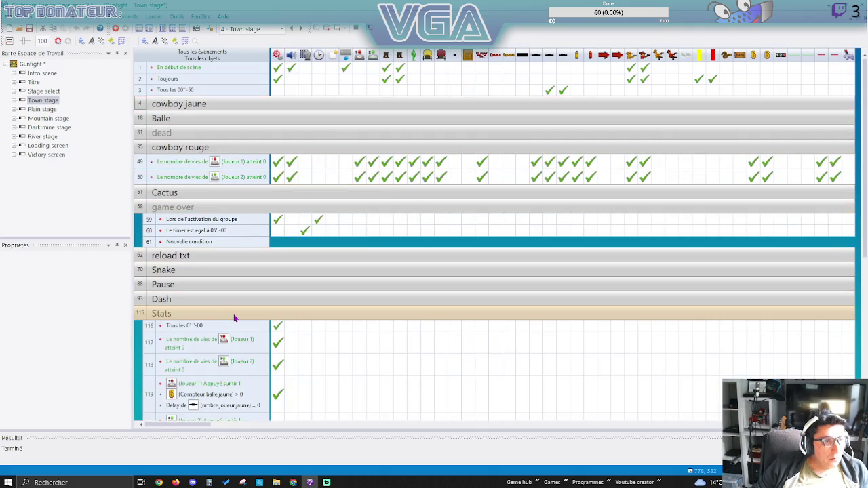
Scroll to the end of the list and start a new condition in row 124.
scroll(231, 312, "down", 5)
scroll(217, 294, "up", 1)
scroll(217, 294, "down", 1)
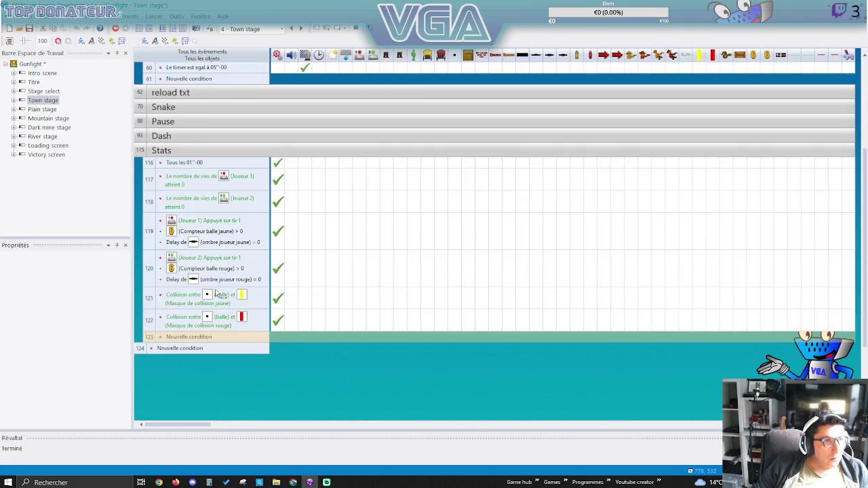
scroll(217, 294, "up", 2)
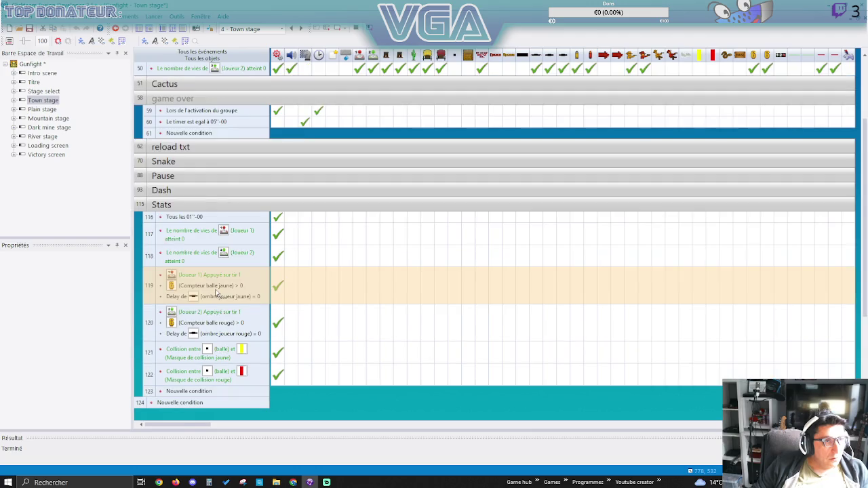
scroll(217, 294, "up", 4)
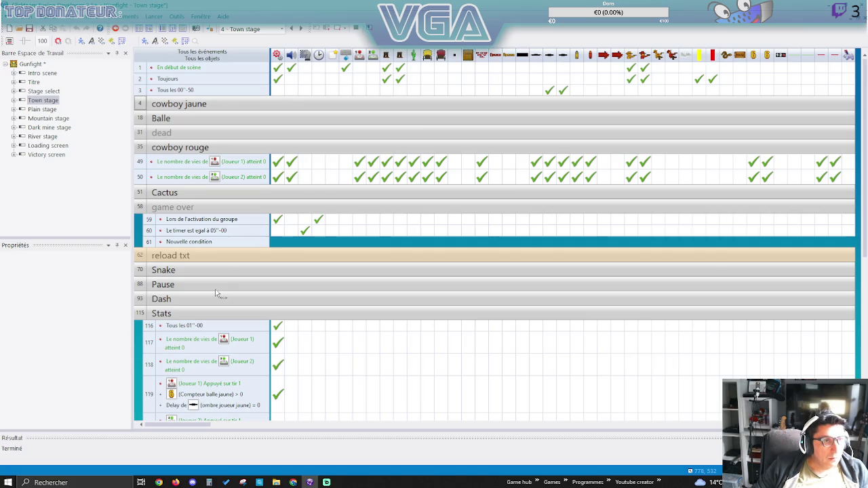
scroll(217, 294, "down", 10)
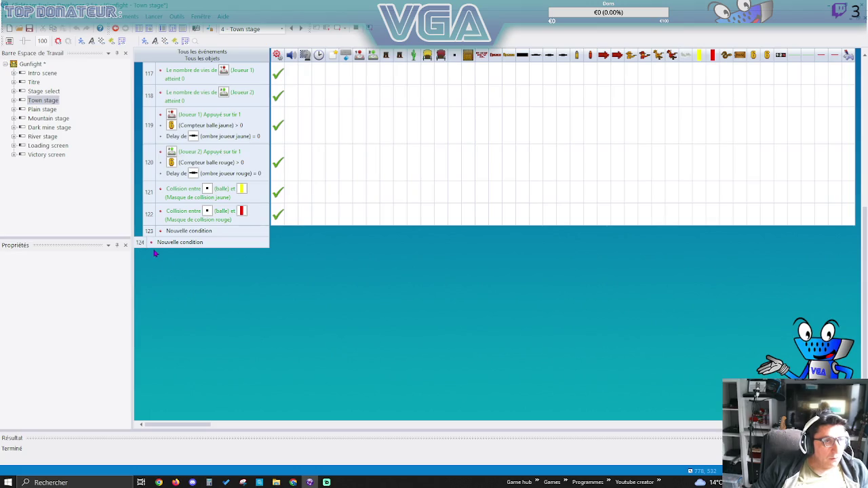
left_click(152, 243)
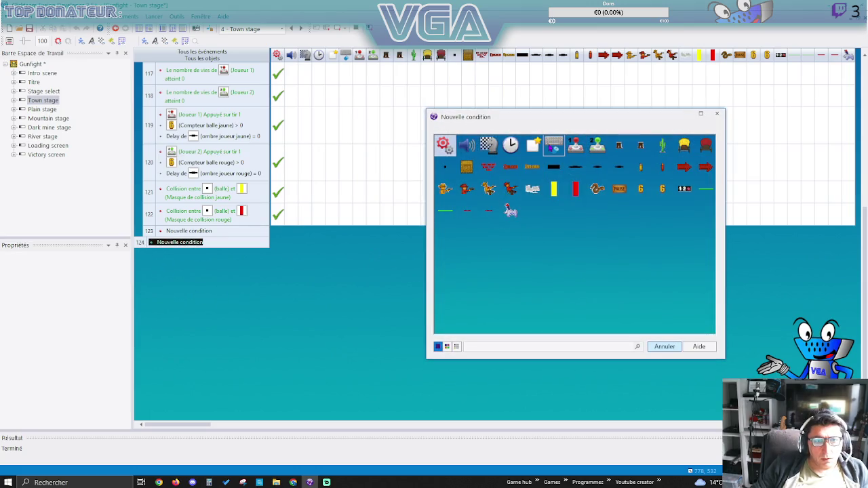
Make event 124's condition a key press of numeric keypad 1.
left_click(554, 148)
mouse_move(591, 149)
left_click(645, 150)
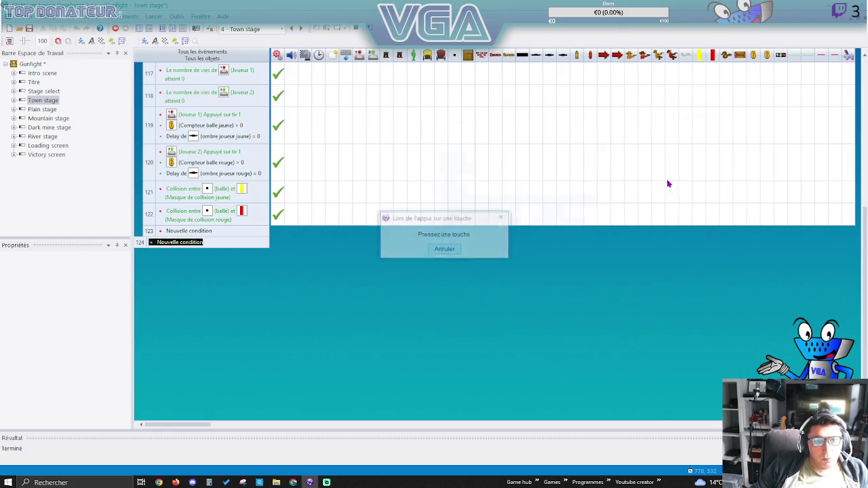
key("KP_1")
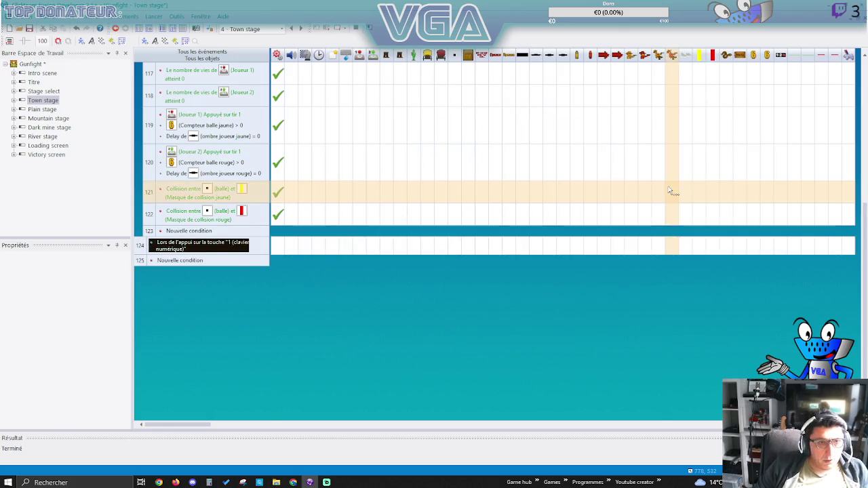
Add an action to event 124 that sets the Duel_winner global value.
right_click(276, 249)
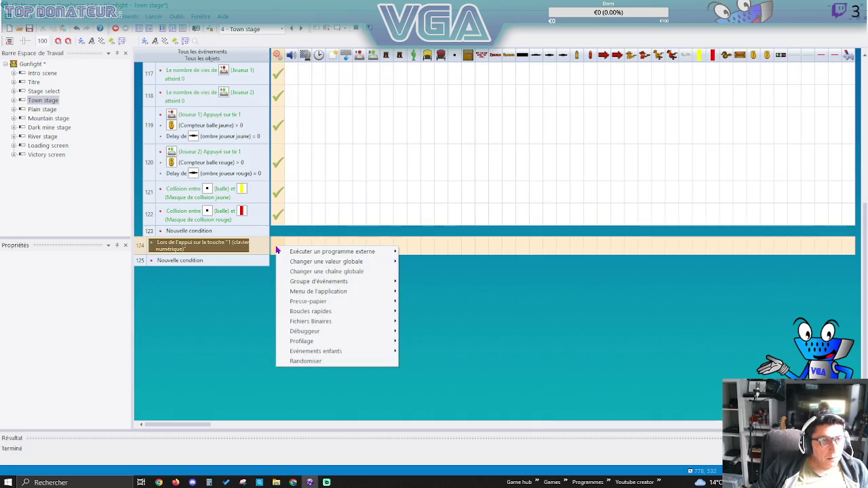
mouse_move(307, 265)
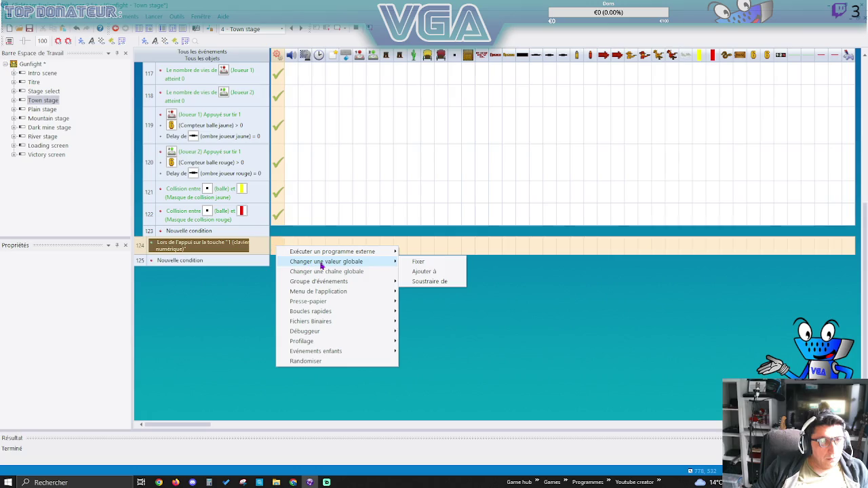
left_click(422, 263)
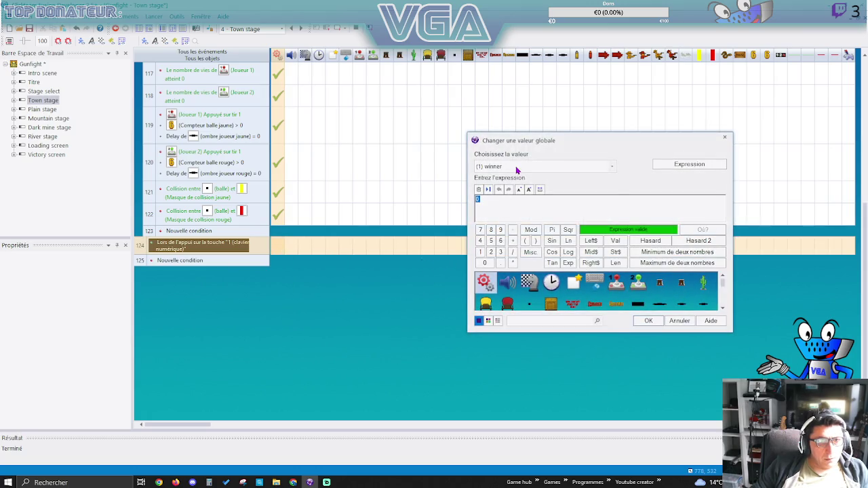
left_click(516, 167)
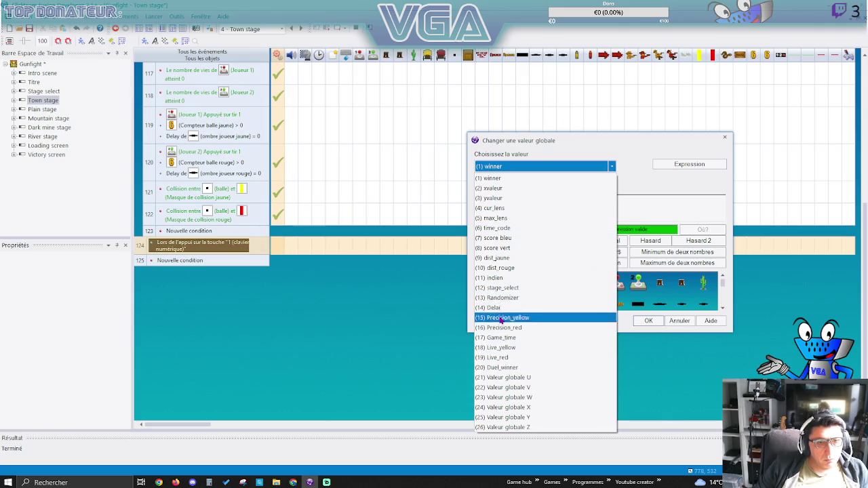
left_click(510, 368)
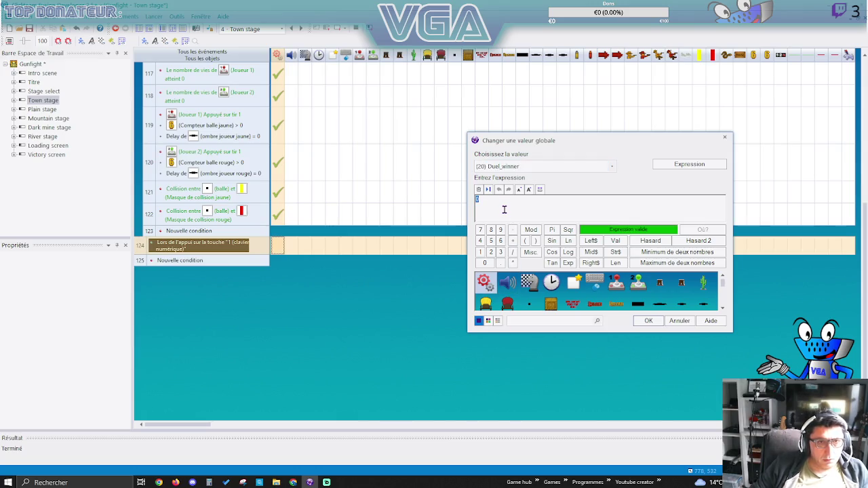
key("Return")
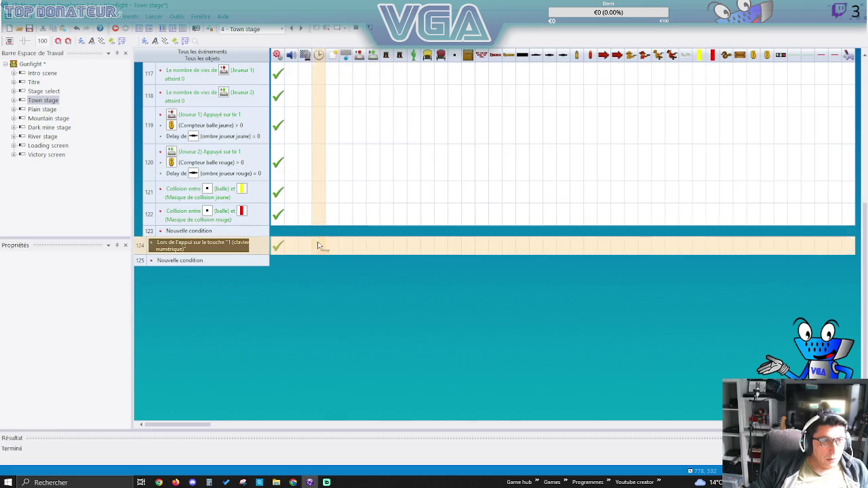
Add a jump to the Victory screen scene and start a test run.
left_click(304, 248)
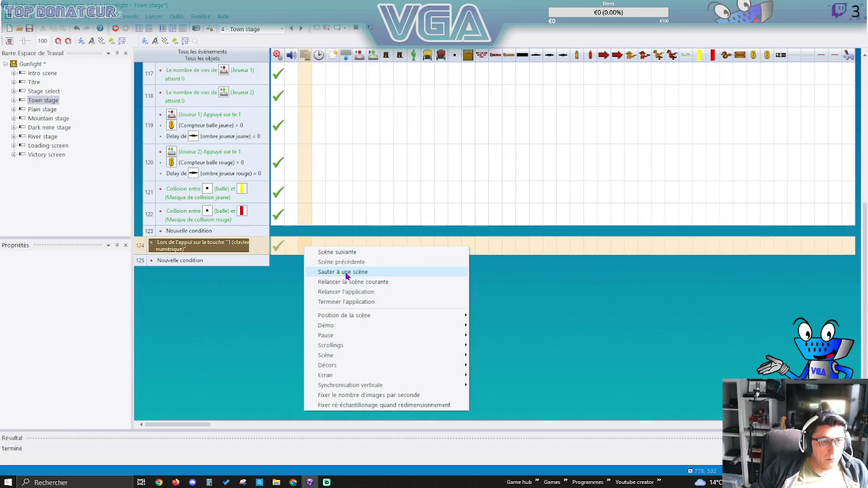
left_click(349, 273)
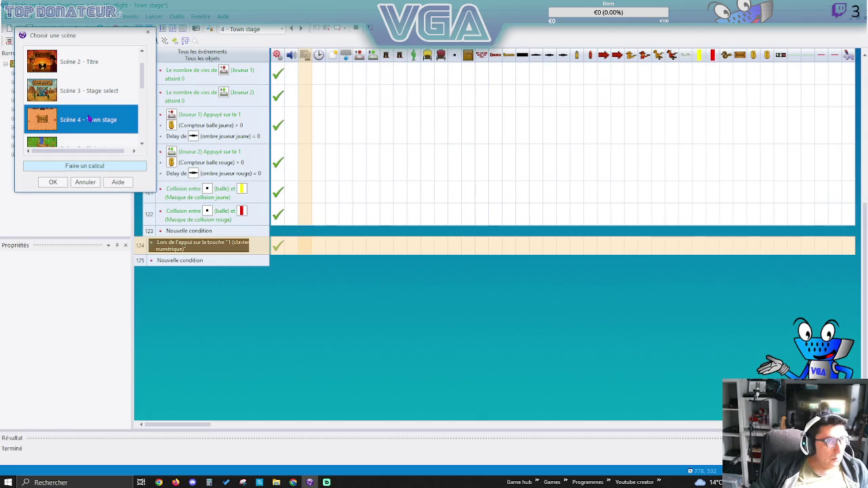
scroll(107, 129, "down", 2)
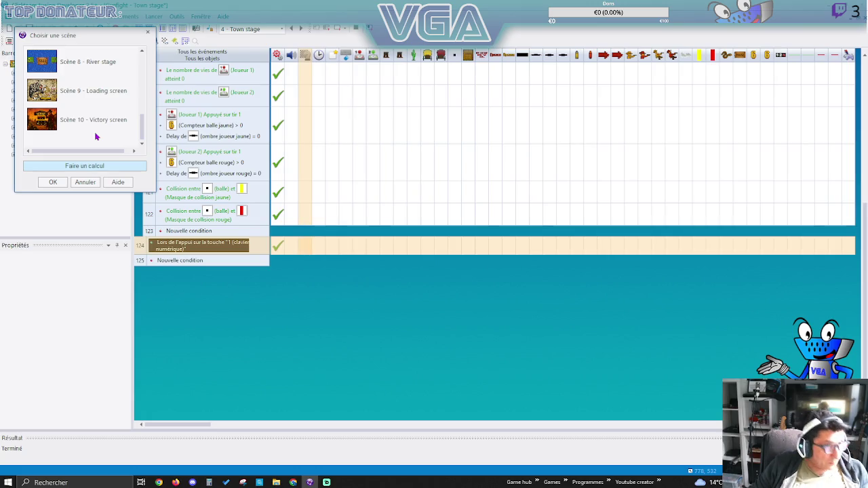
double_click(90, 125)
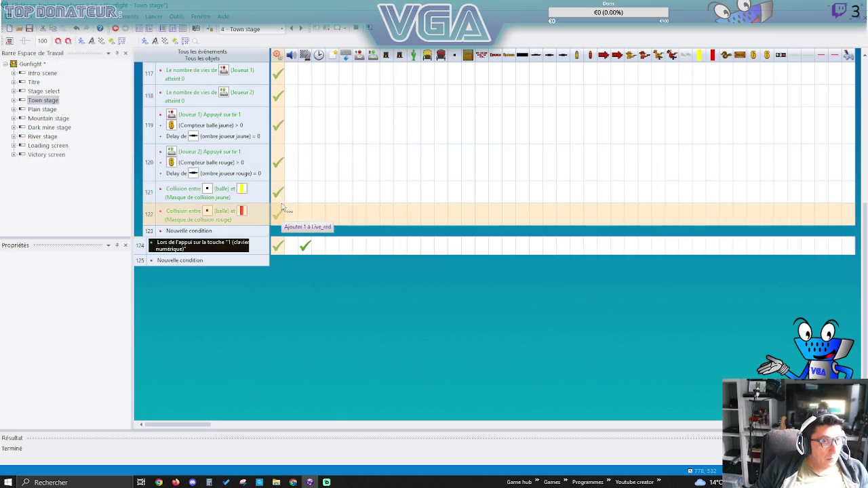
left_click(327, 29)
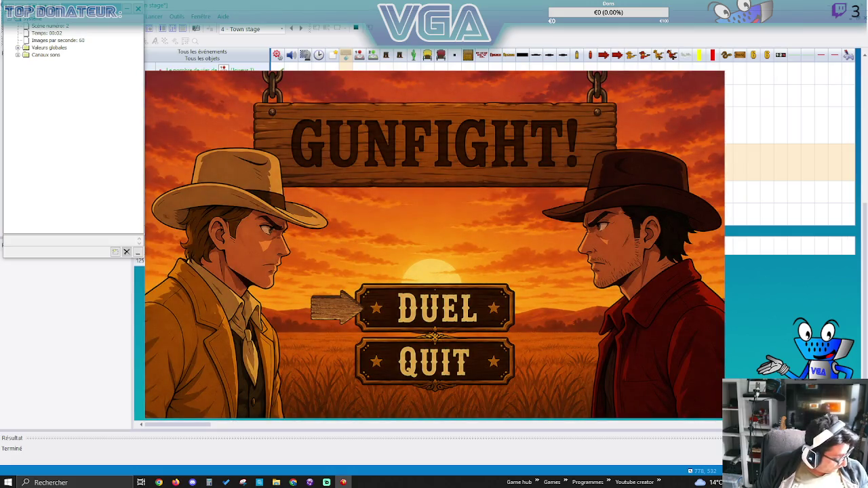
Pass the title, choose The Town, move the left cowboy around, then close the test.
key("Return")
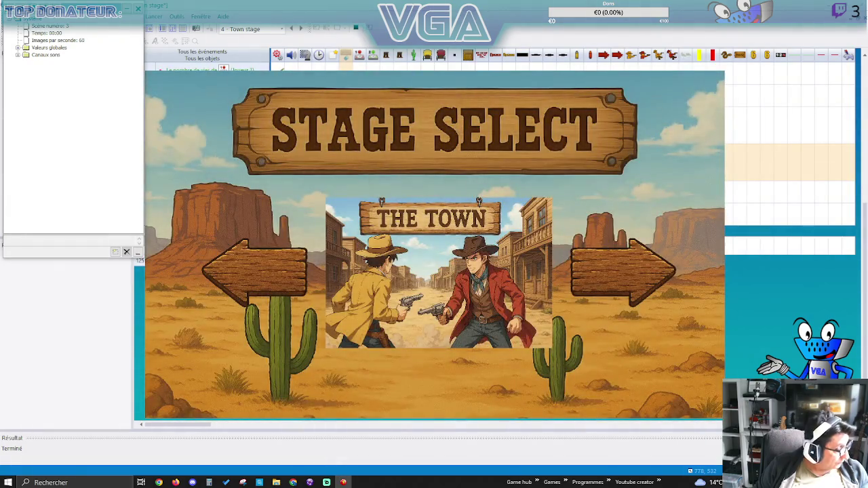
key("Return")
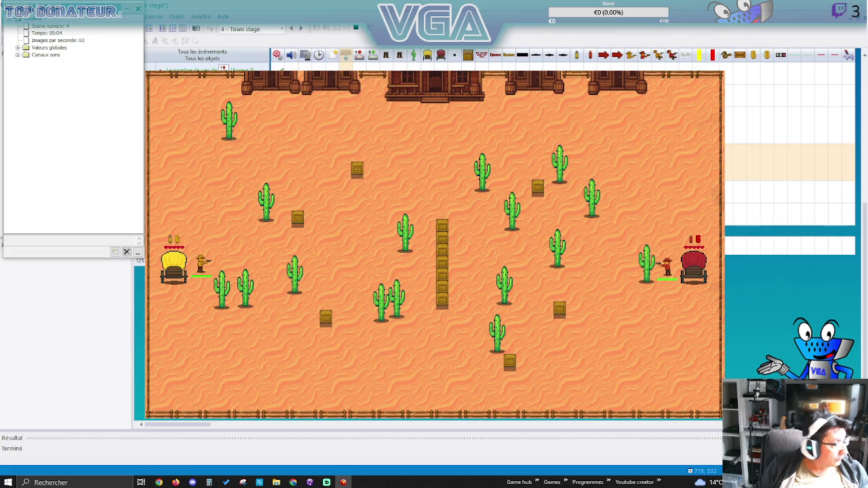
key("Up")
key("Right")
key("Right")
key("Right")
key("Up")
key("Left")
key("Down")
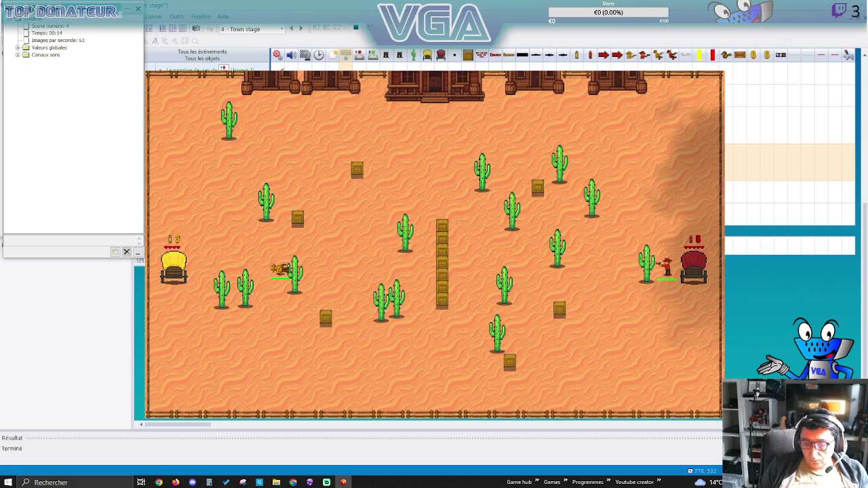
key("Right")
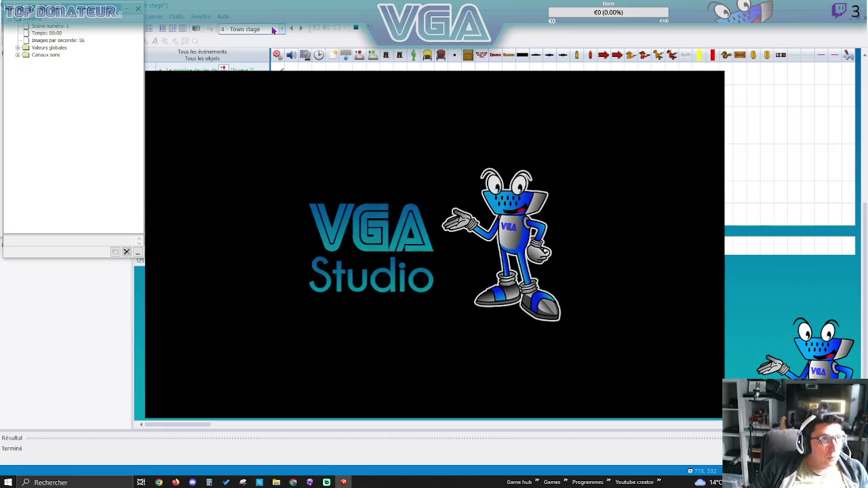
left_click(23, 17)
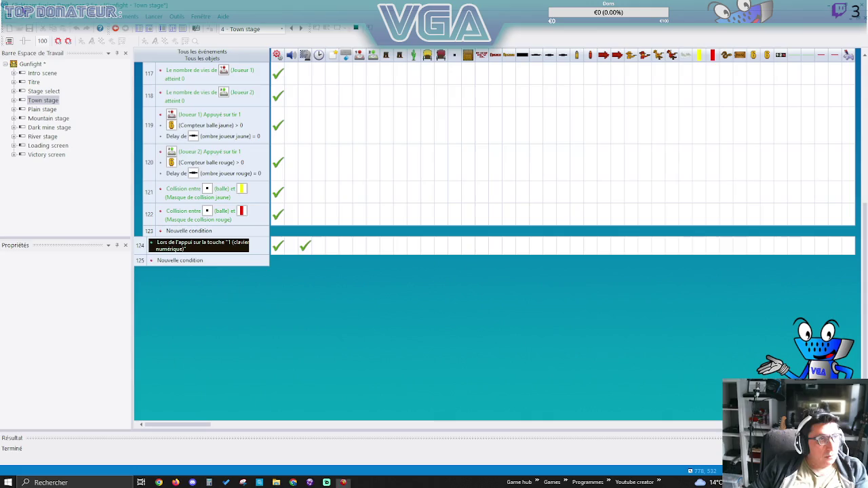
Open the Victory screen, inspect the Precision, Rapidité and Dégâts subis counters, and run with F7.
double_click(42, 155)
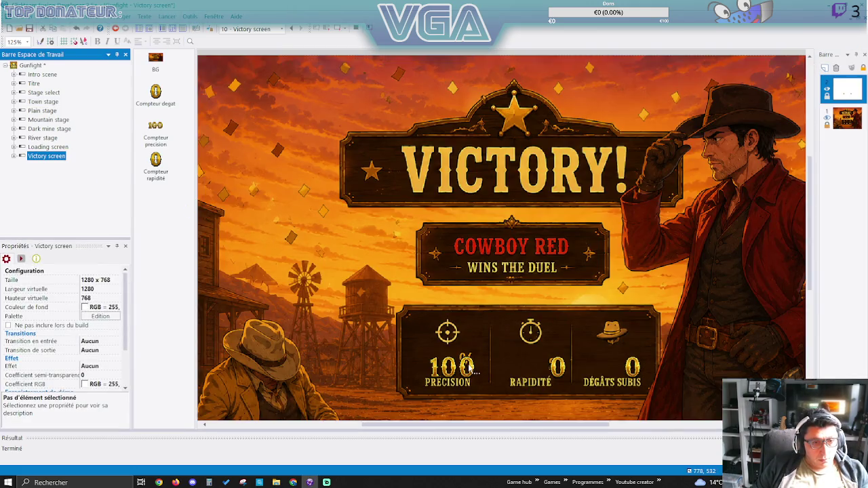
left_click(474, 368)
left_click(560, 368, "shift")
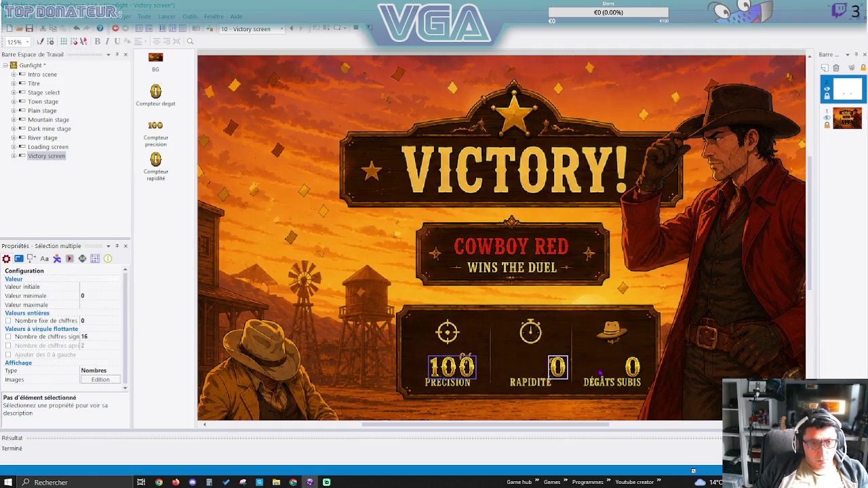
left_click(639, 369, "shift")
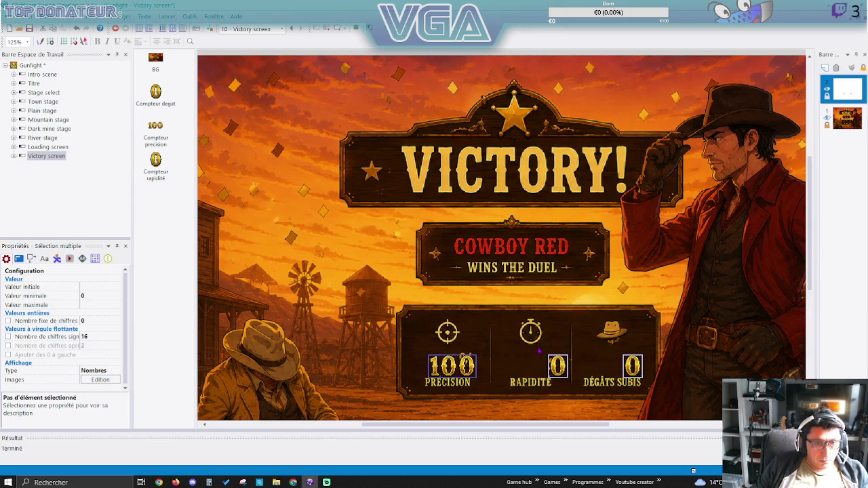
left_click(590, 372)
left_click(574, 370)
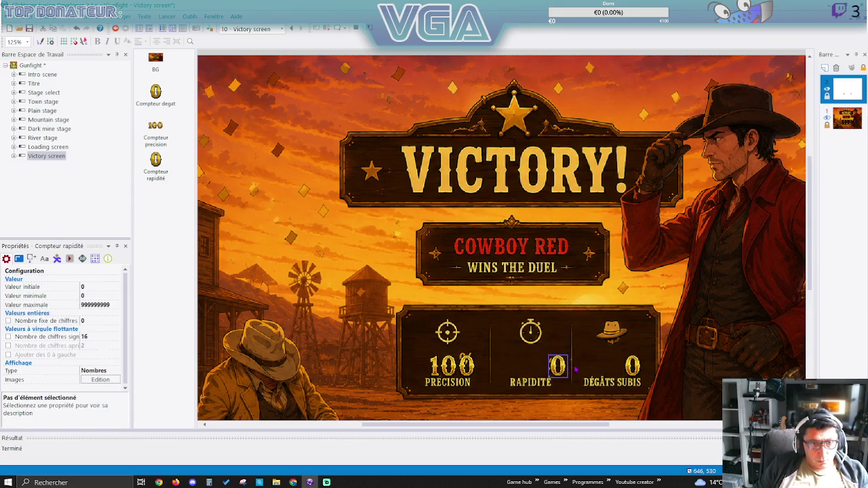
left_click(639, 368)
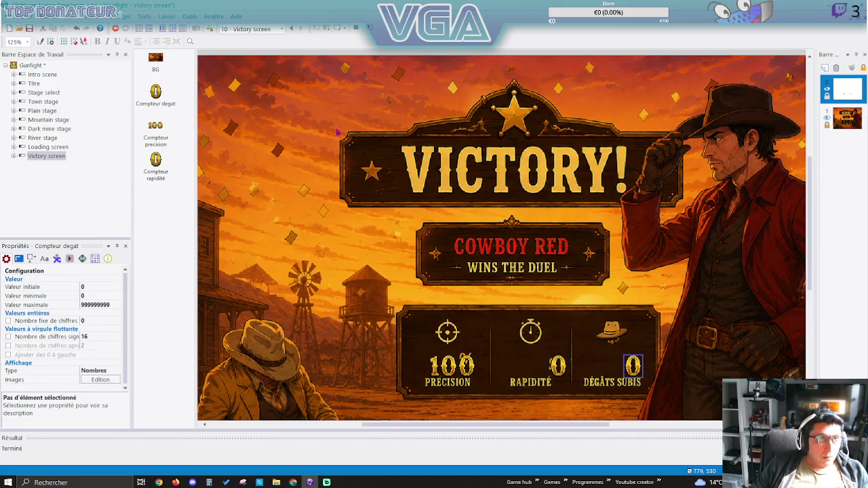
key("F7")
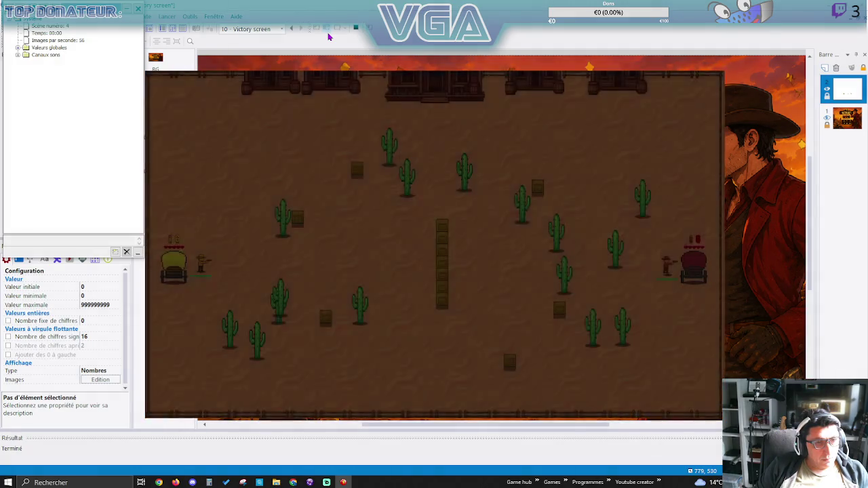
Walk the left cowboy down-right, fire twice, then walk out in the next round.
key("Down")
key("Right")
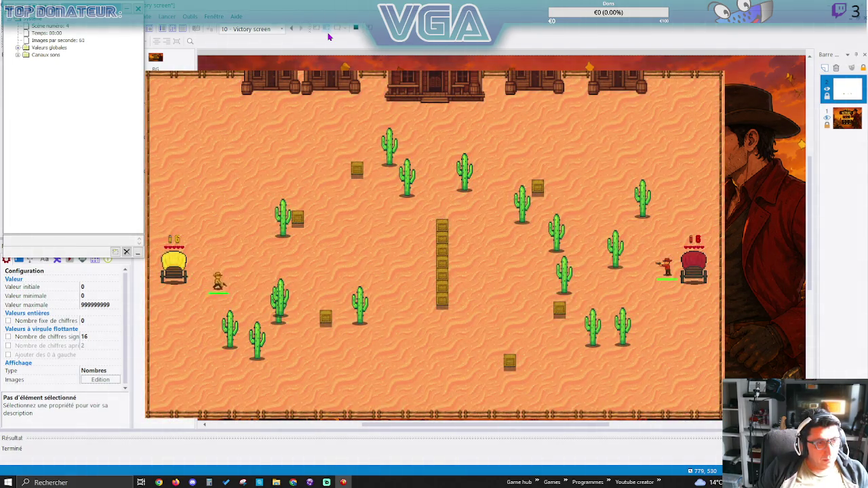
key("space")
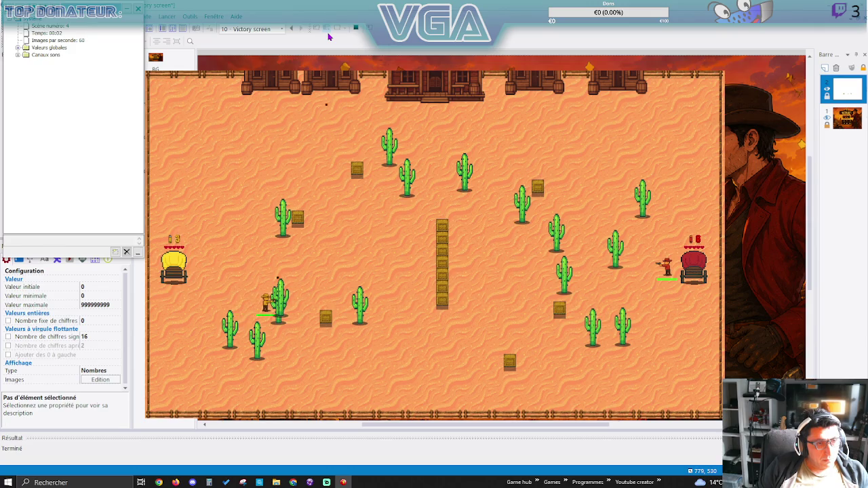
key("space")
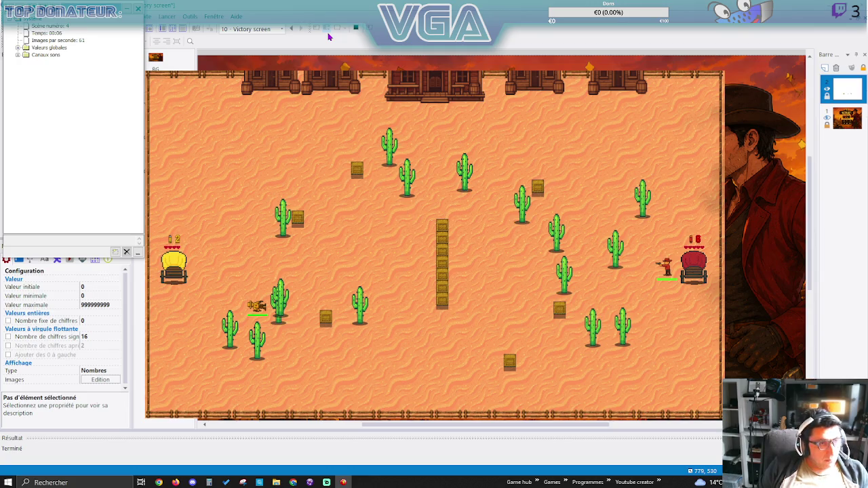
key("Down")
key("Right")
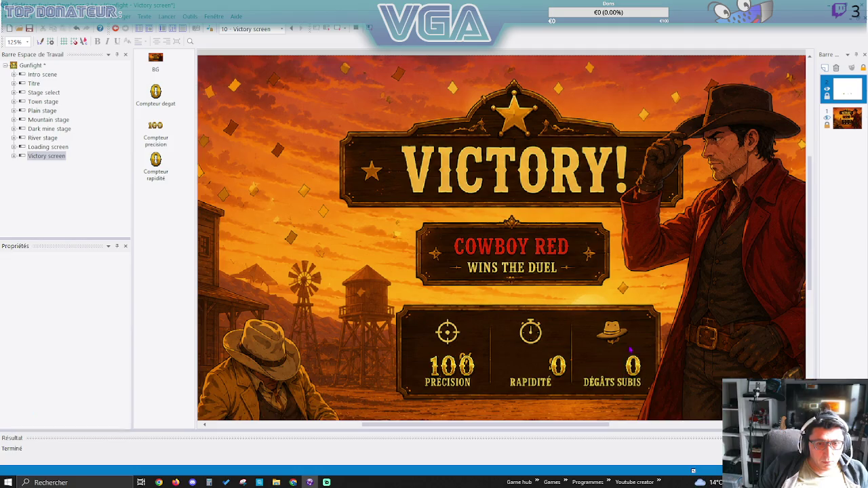
Shift the Dégâts subis counter a few pixels right and launch another test run.
left_click_drag(641, 367, 644, 366)
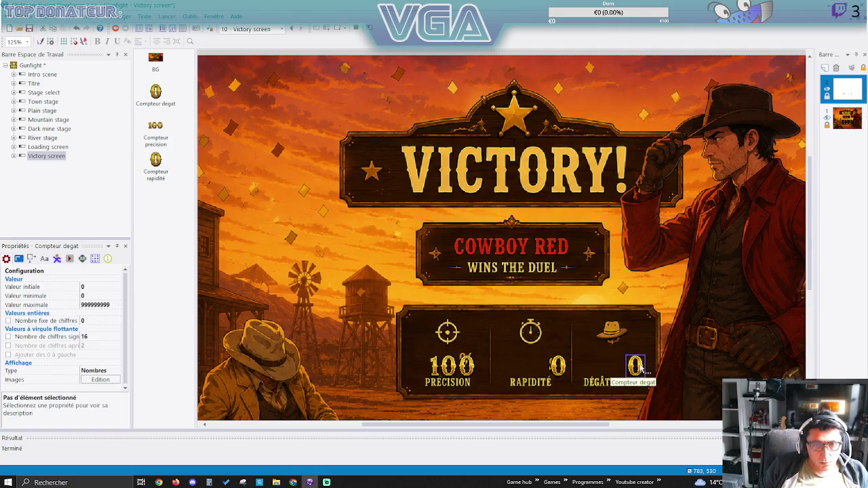
left_click(330, 31)
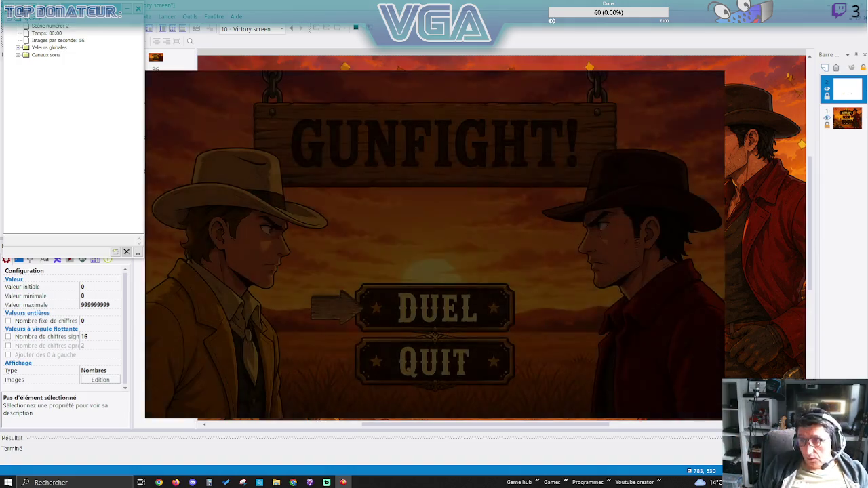
Pass the GUNFIGHT! title, walk the cowboy up, end the test, and select the Rapidité counter.
key("Return")
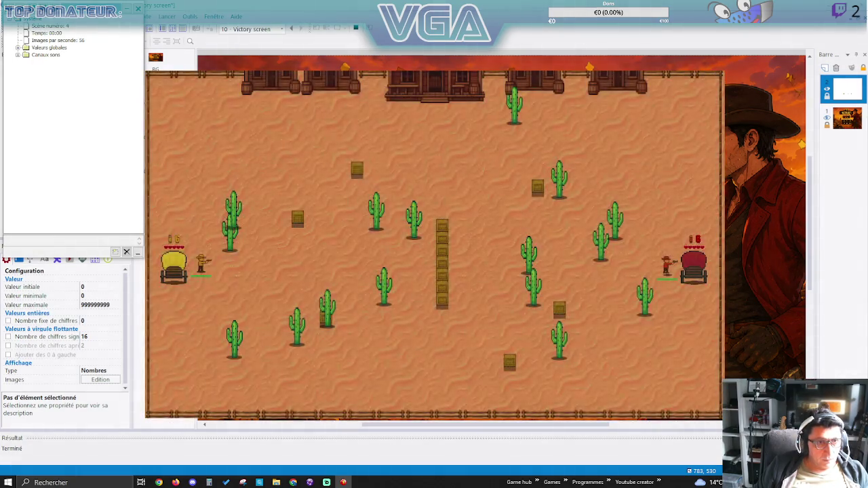
key("Up")
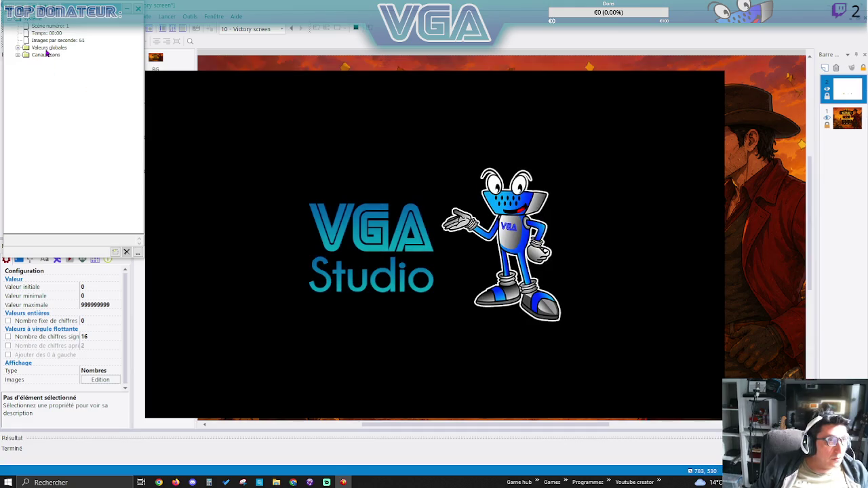
key("Escape")
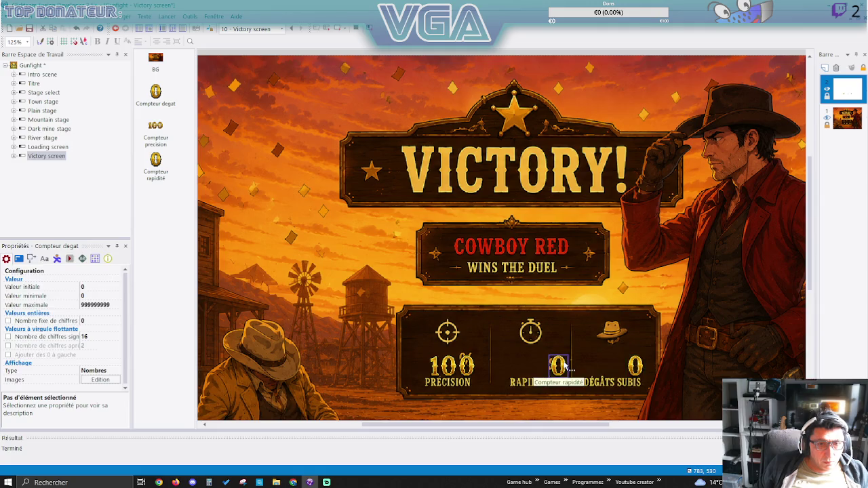
left_click(559, 367)
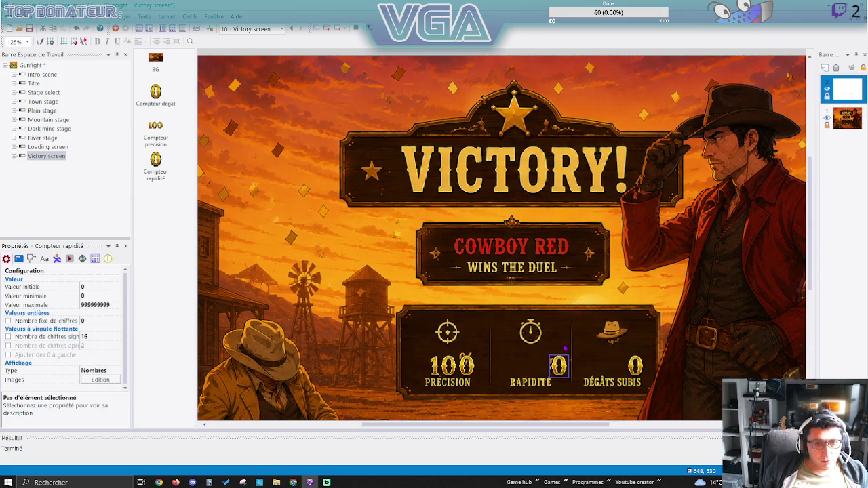
Save the project, open the Victory screen event list, and edit row 6's timer condition.
left_click(29, 30)
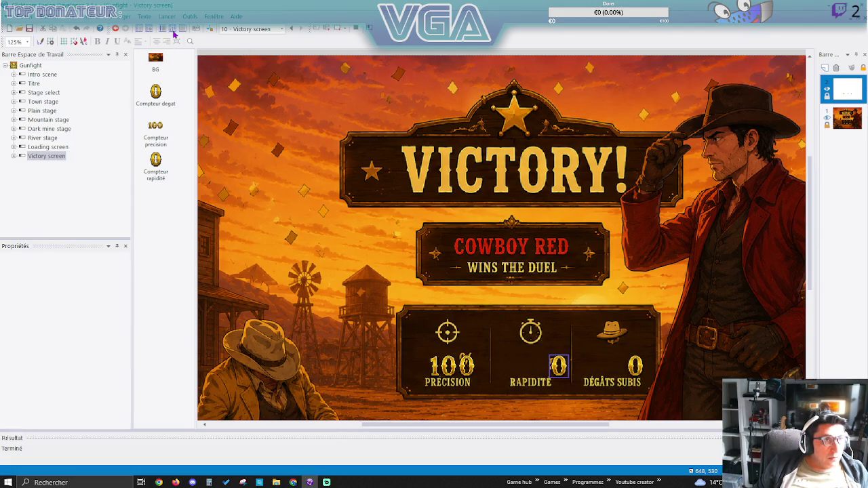
left_click(43, 158)
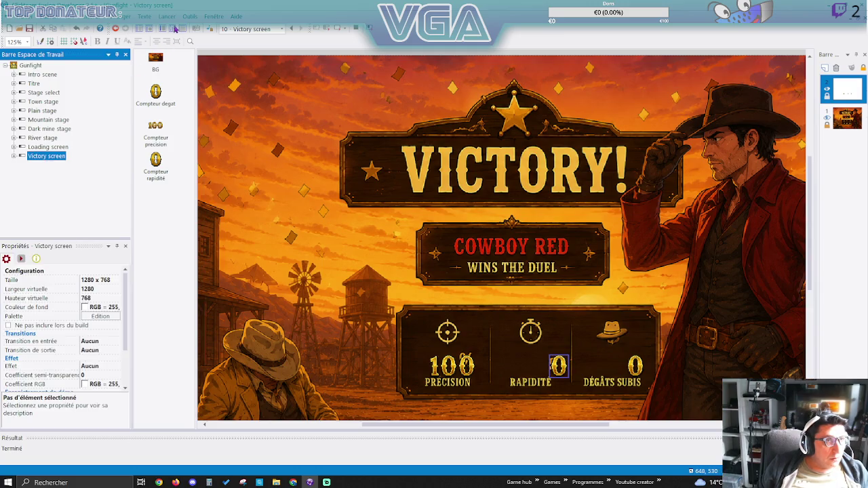
left_click(174, 29)
double_click(231, 138)
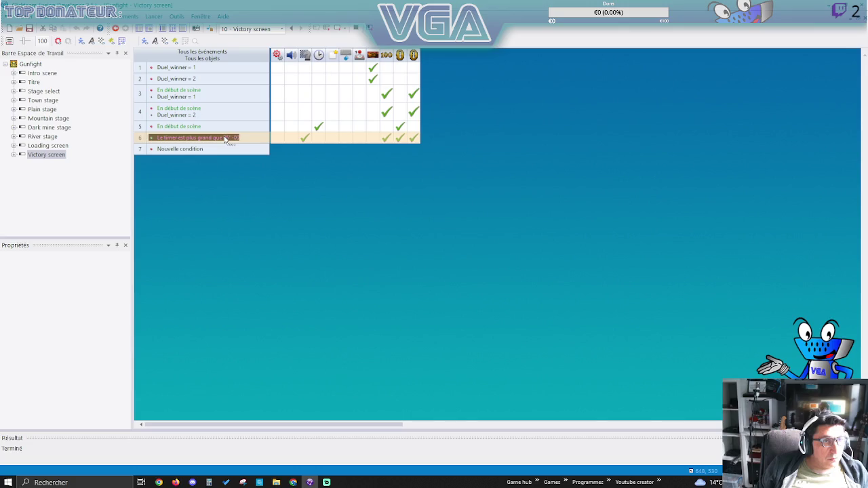
Change event 6's timer condition to 8 seconds and launch a test run.
key("Tab")
key("Tab")
type("8")
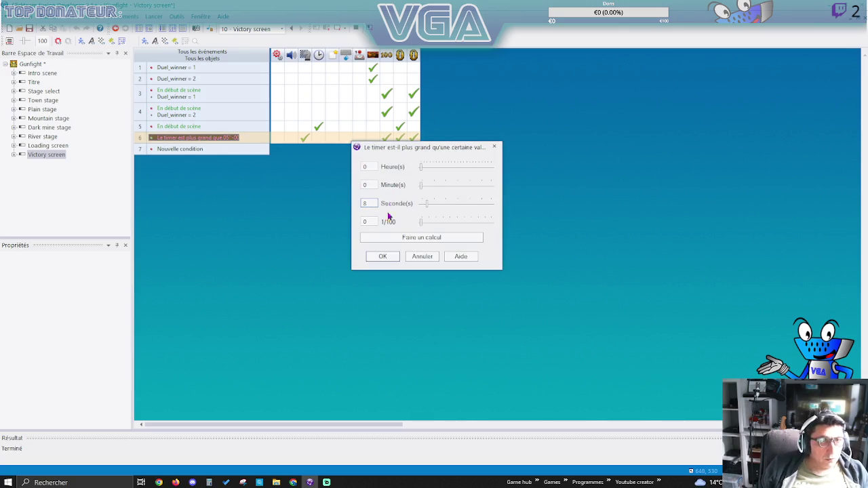
left_click(382, 257)
left_click(328, 30)
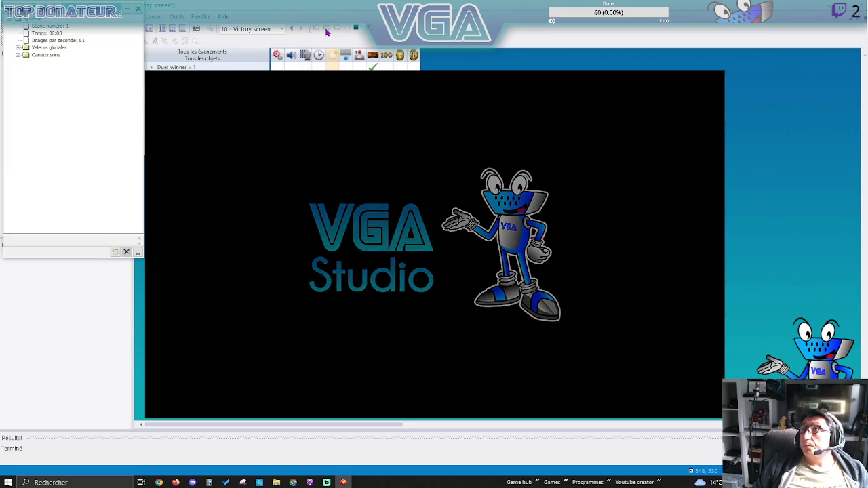
Play the preview past the title screen and through the duel rounds, then restart it.
key("Return")
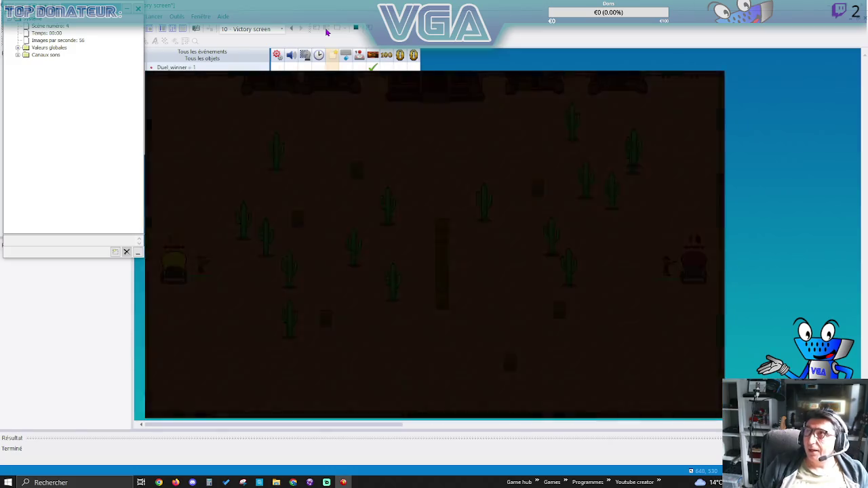
key("Right")
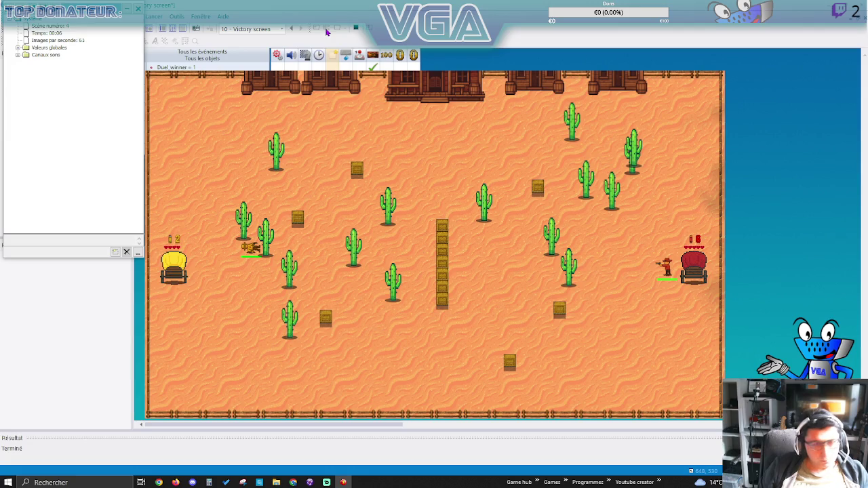
key("Right")
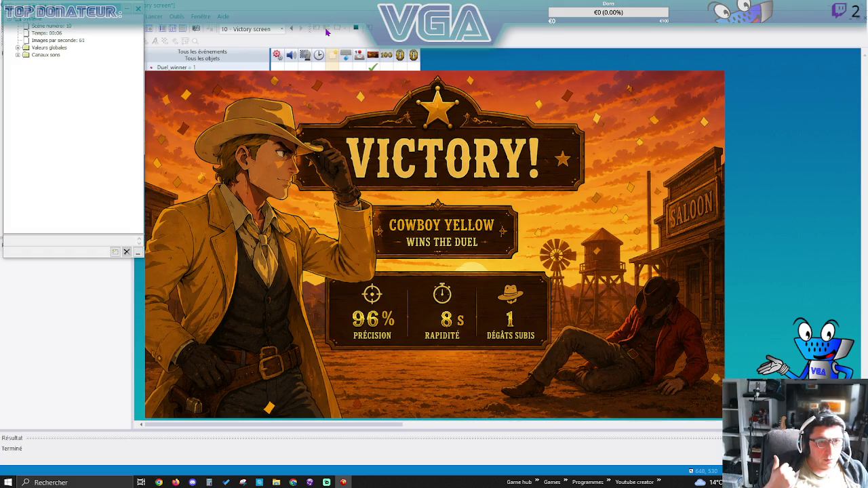
left_click(326, 32)
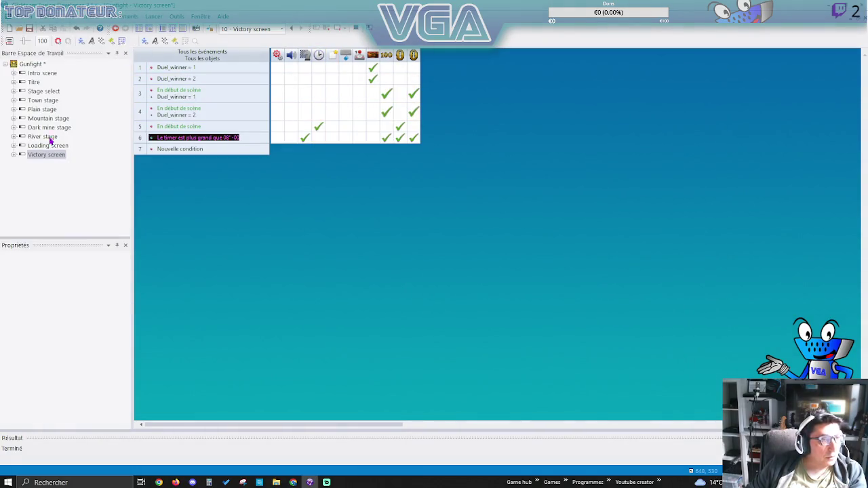
Inspect the Town stage's event 124 Duel_winner action, then preview the game with F8.
double_click(41, 102)
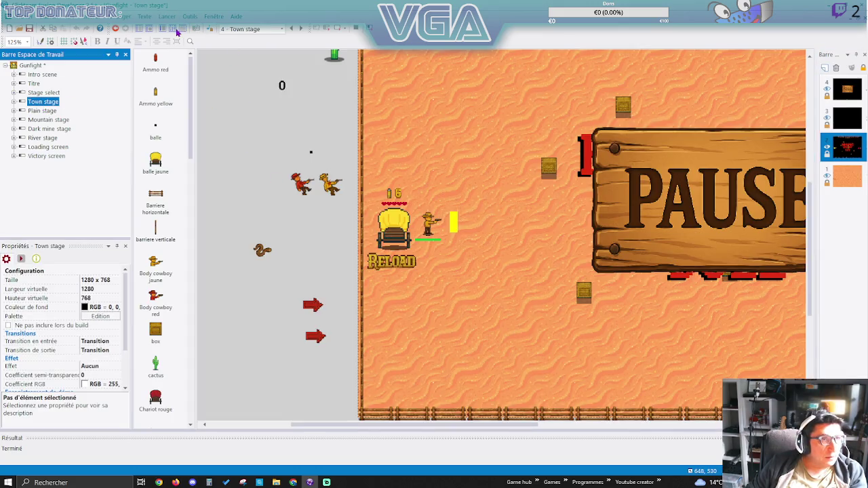
left_click(176, 31)
right_click(277, 246)
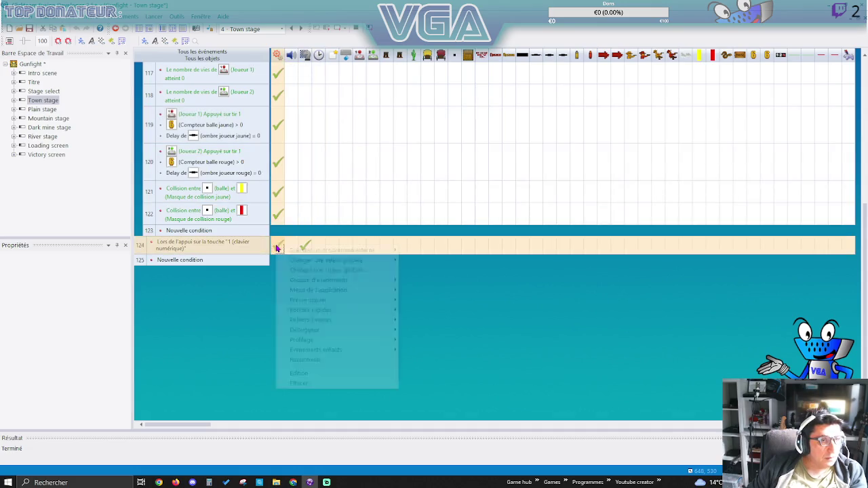
left_click(305, 374)
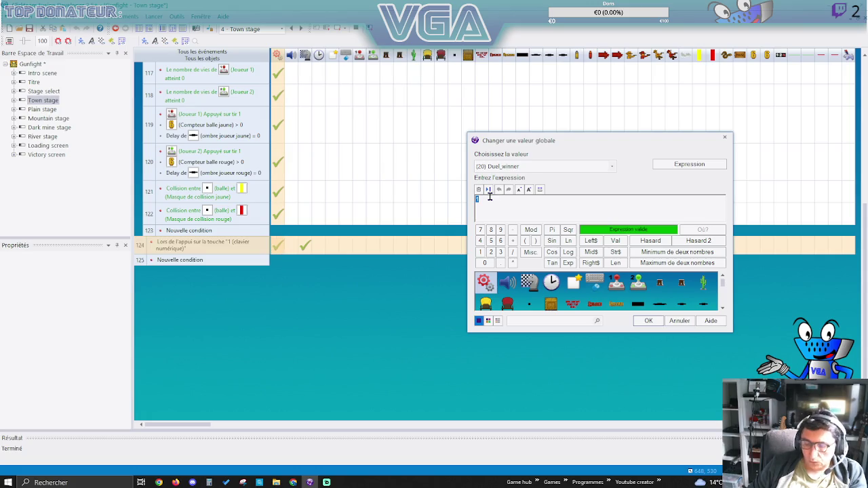
key("Return")
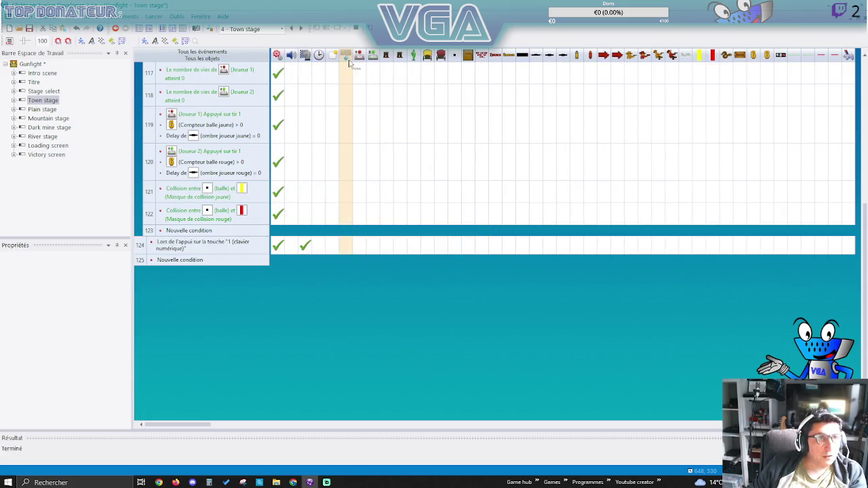
key("F8")
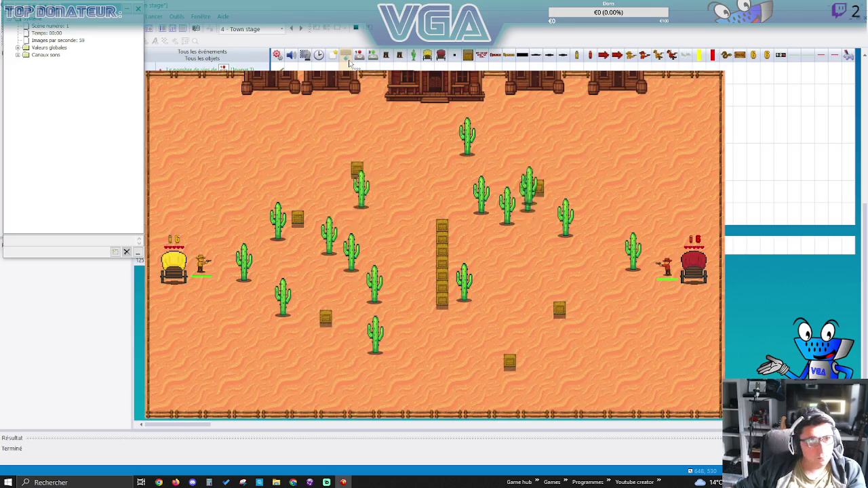
Rerun and close the game preview, then open the Victory screen precision counter's digit images.
left_click(328, 31)
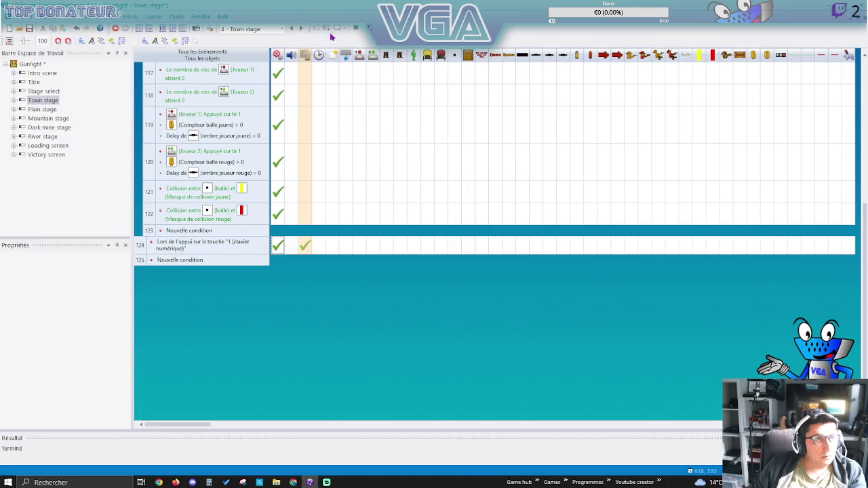
left_click(329, 31)
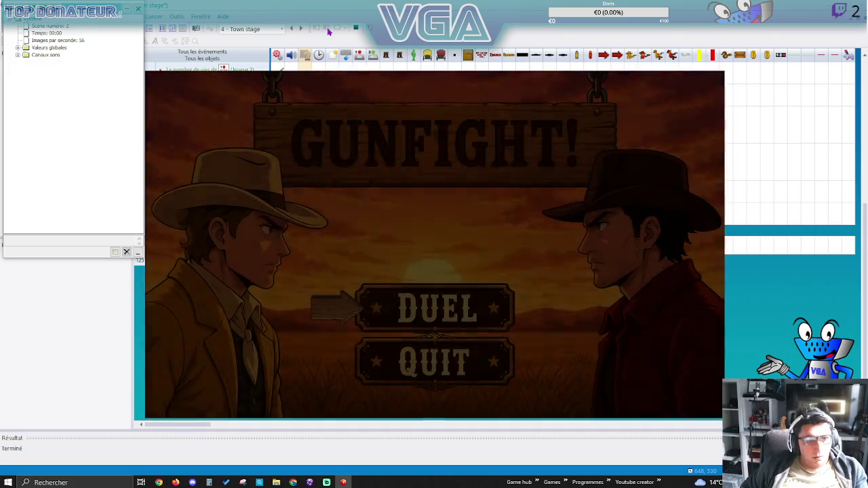
key("Return")
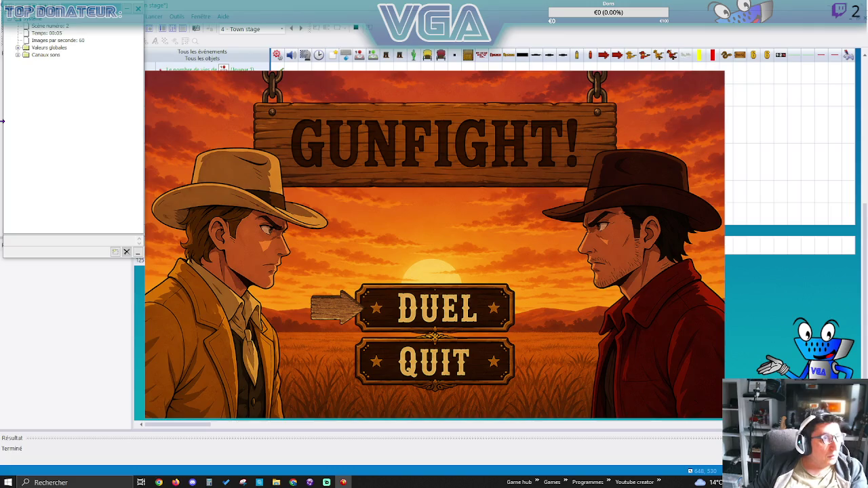
key("Escape")
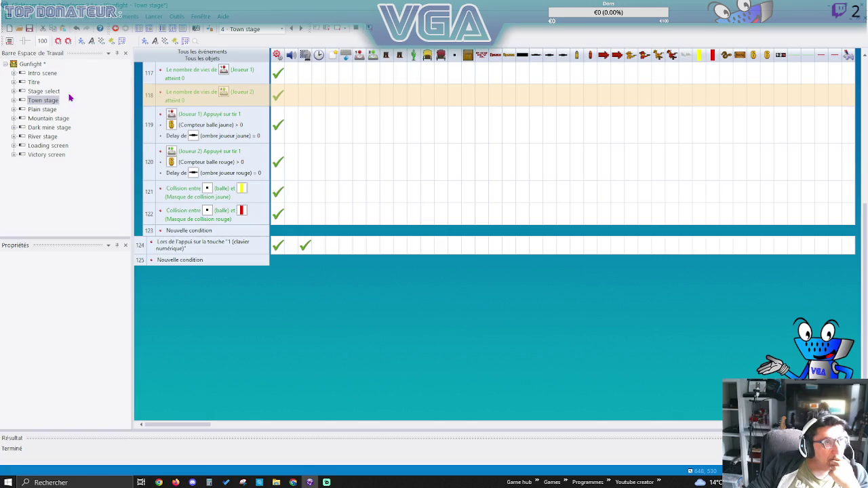
double_click(41, 155)
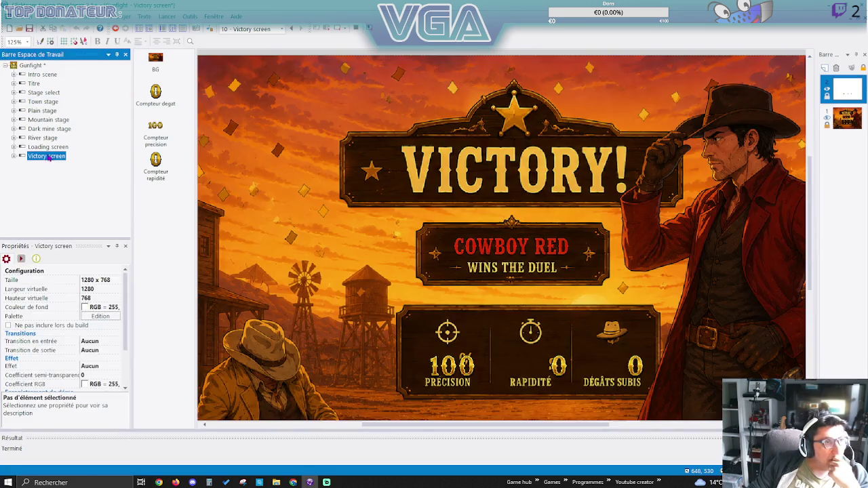
double_click(468, 366)
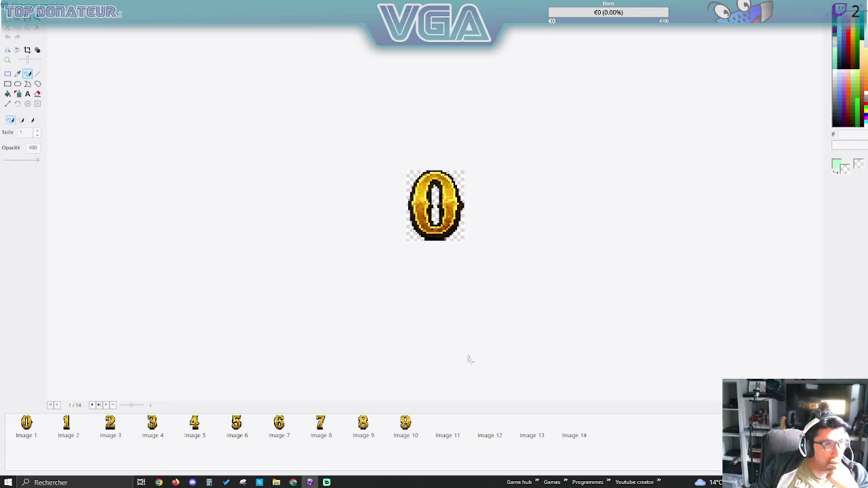
Dismiss the digit image editor, returning to the Victory screen frame showing the précision counter.
key("Return")
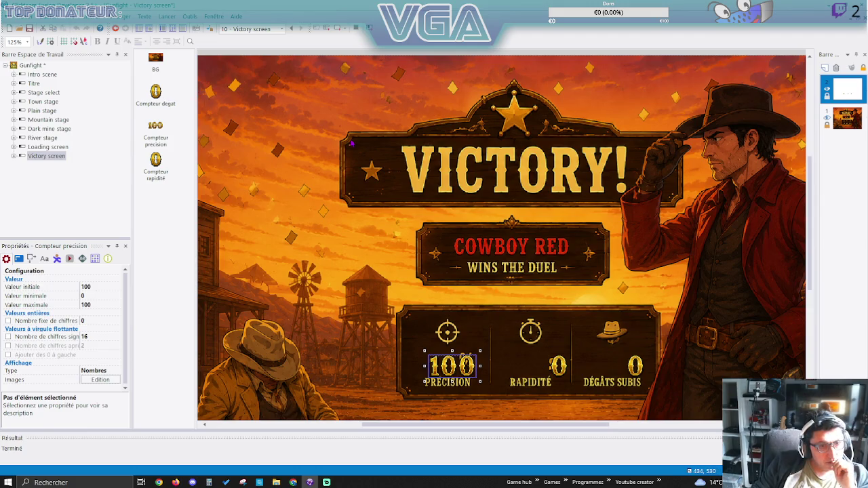
Read the size and position values of the précision, rapidité and dégâts subis counters.
scroll(375, 148, "down", 1)
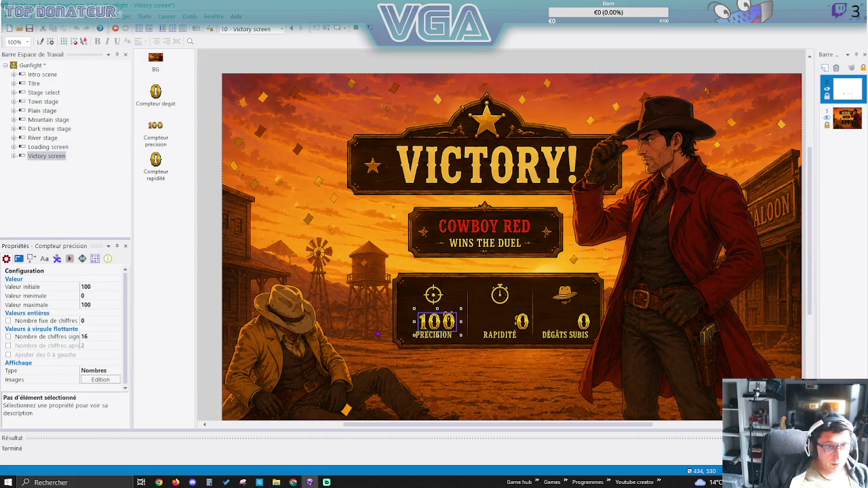
left_click(32, 260)
left_click(32, 260)
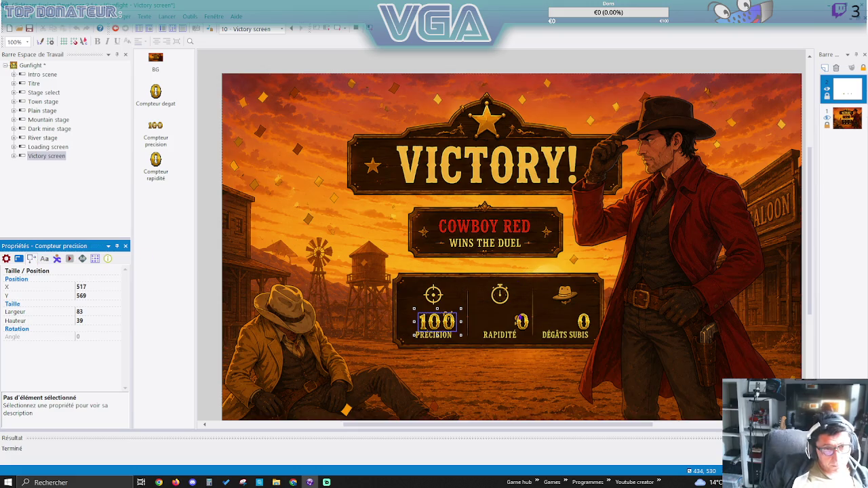
left_click(524, 324)
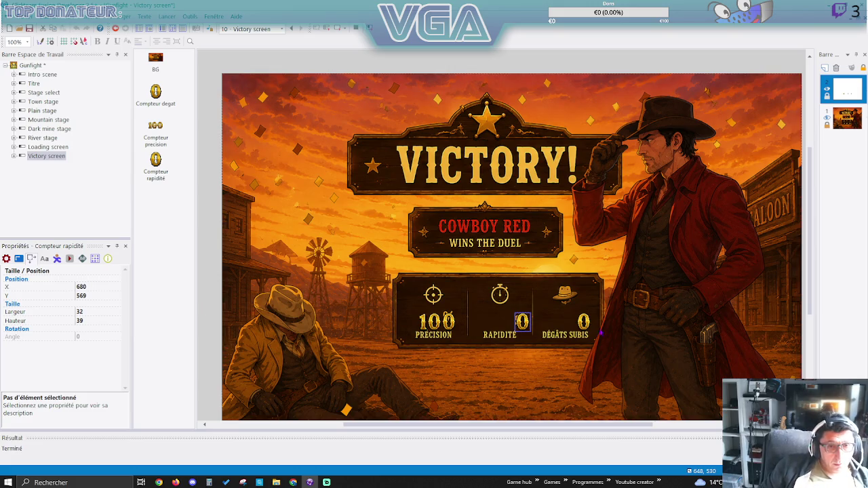
left_click(584, 325)
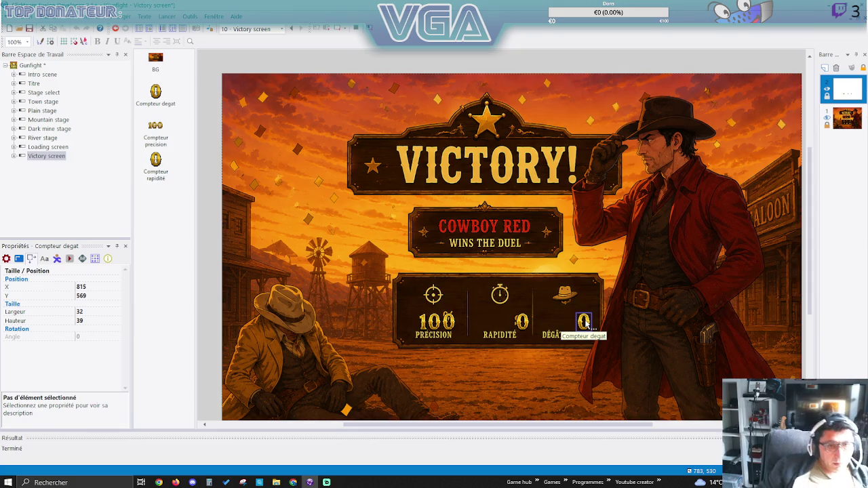
left_click(444, 324)
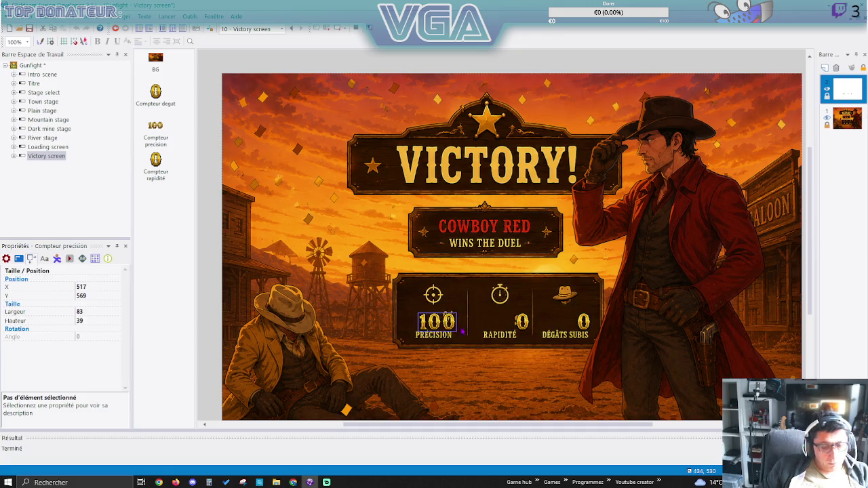
Select all three counters and nudge them left and up to Y 562, revealing 100% and 0s.
left_click(522, 322, "shift")
left_click(584, 322, "shift")
key("Left")
key("Left")
key("Left")
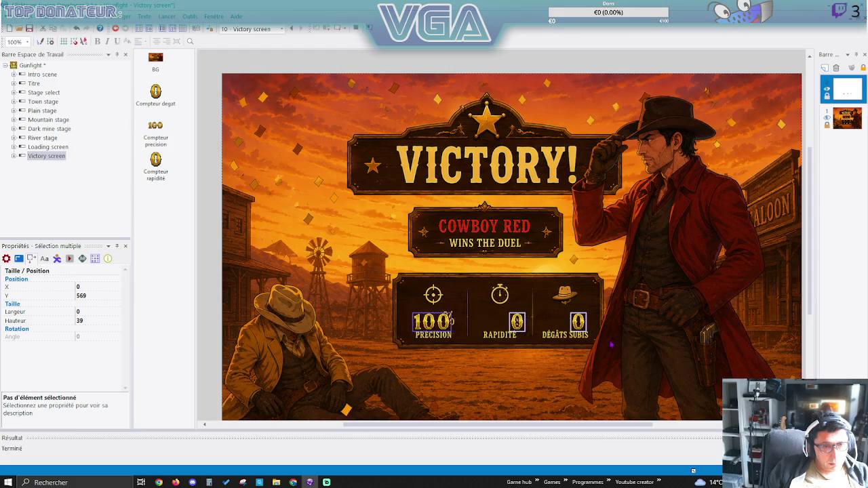
key("Left")
key("Left")
key("Left")
key("Up")
key("Up")
key("Up")
key("Right")
key("Right")
key("Right")
key("Up")
key("Up")
key("Up")
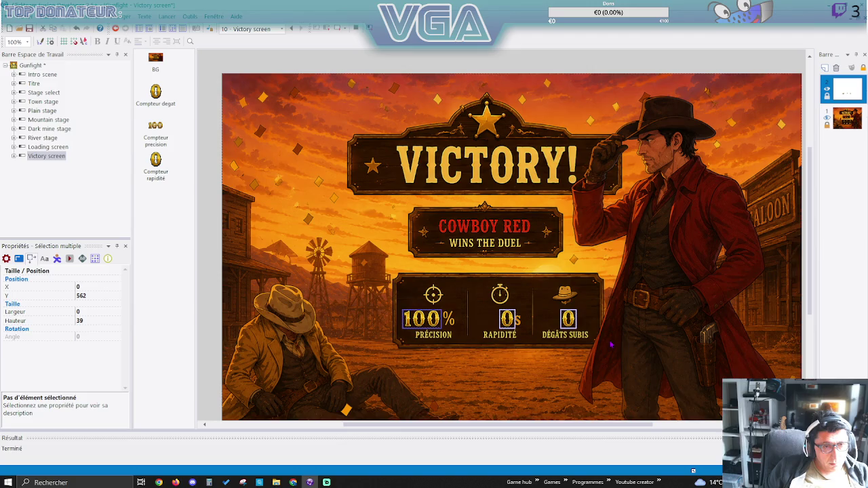
key("Left")
key("Left")
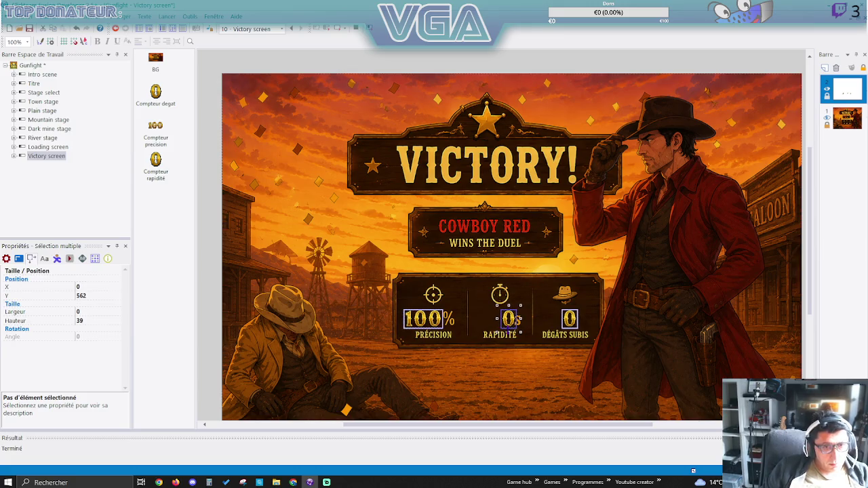
Drag the Rapidité and Dégâts subis counters individually a few pixels left.
left_click(488, 324)
left_click(508, 320)
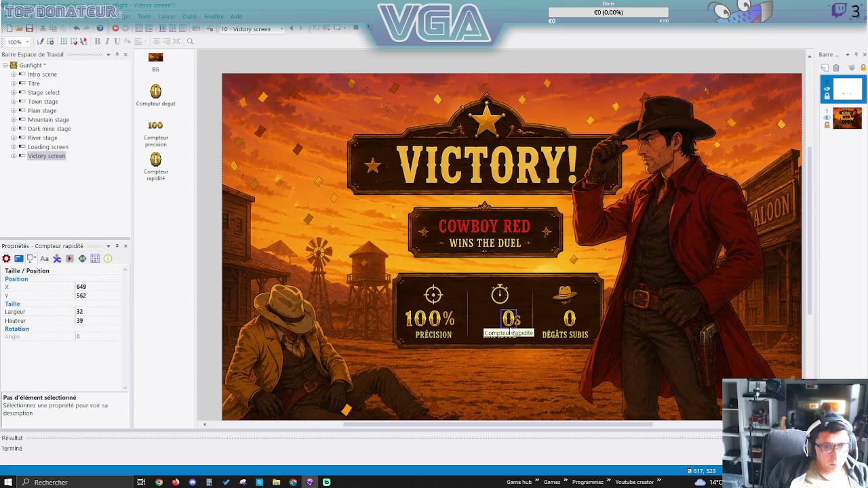
left_click_drag(511, 331, 509, 331)
left_click(569, 320)
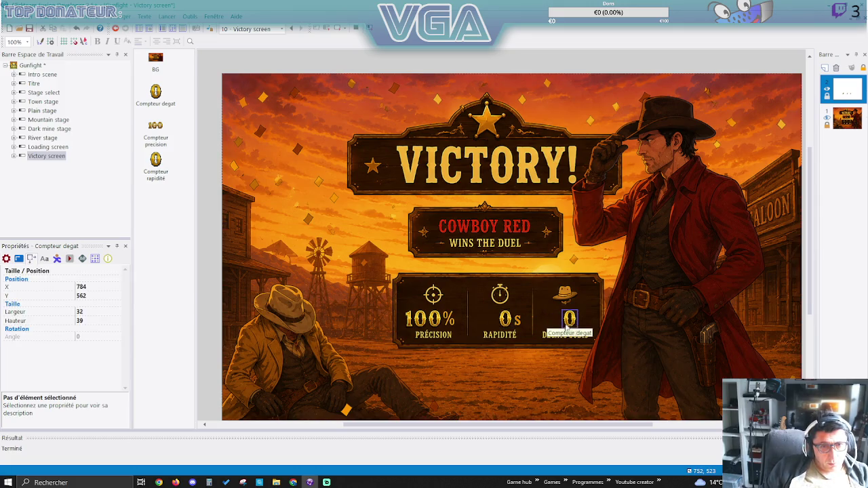
left_click_drag(570, 321, 567, 321)
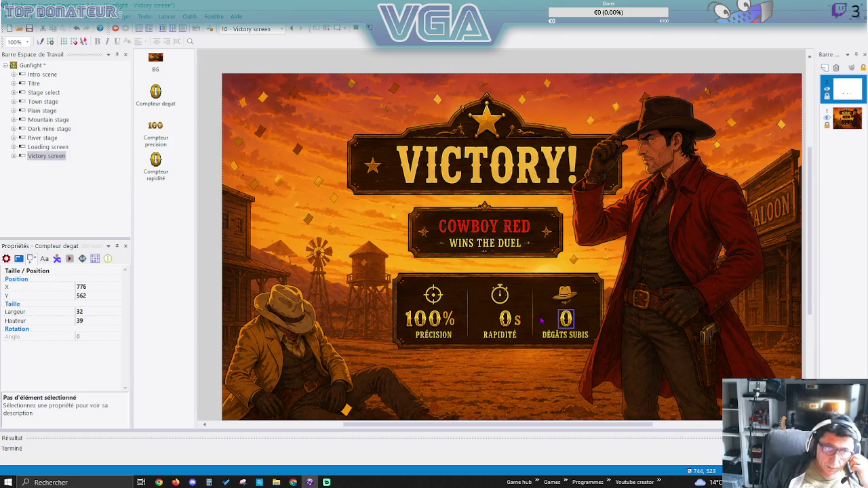
Check each counter's position and nudge Dégâts subis one pixel left to X 775.
left_click(435, 322)
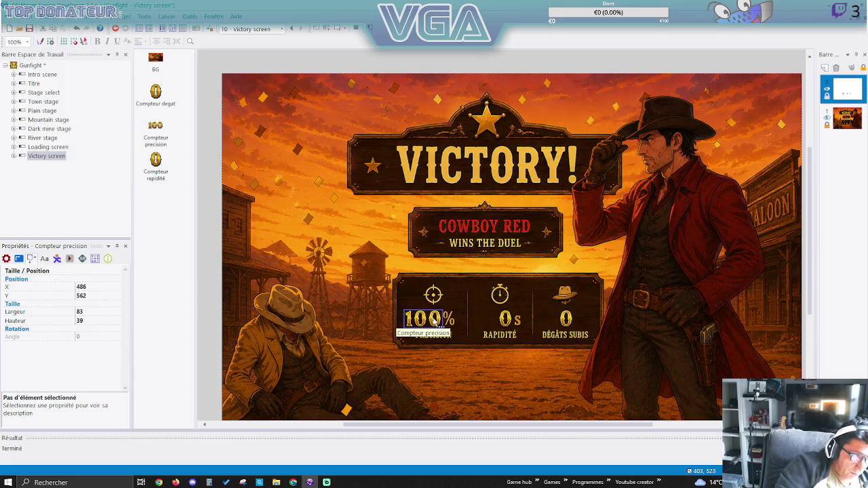
left_click(505, 320)
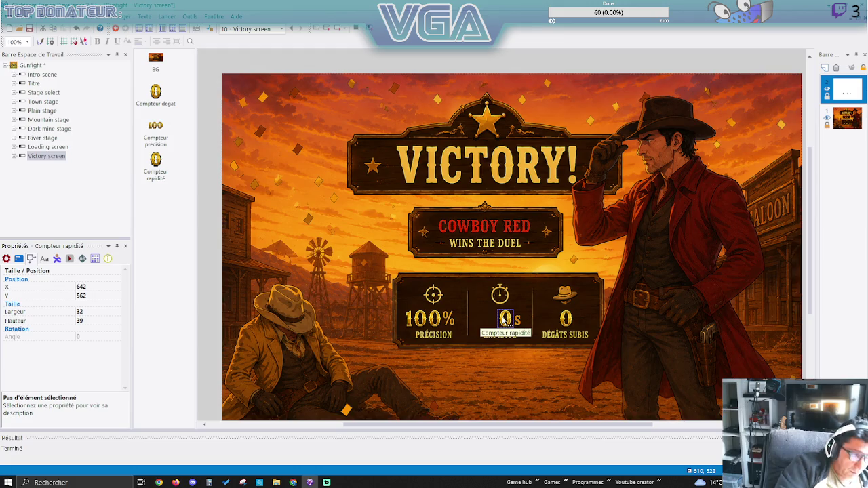
left_click(565, 318)
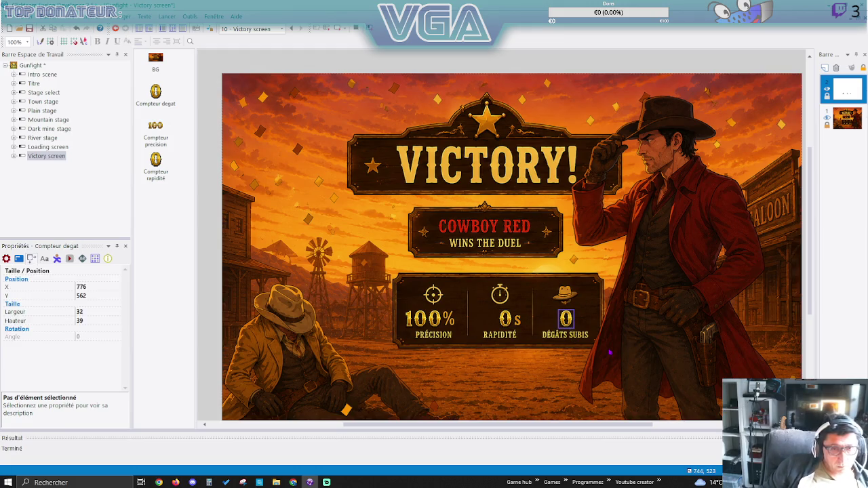
key("Left")
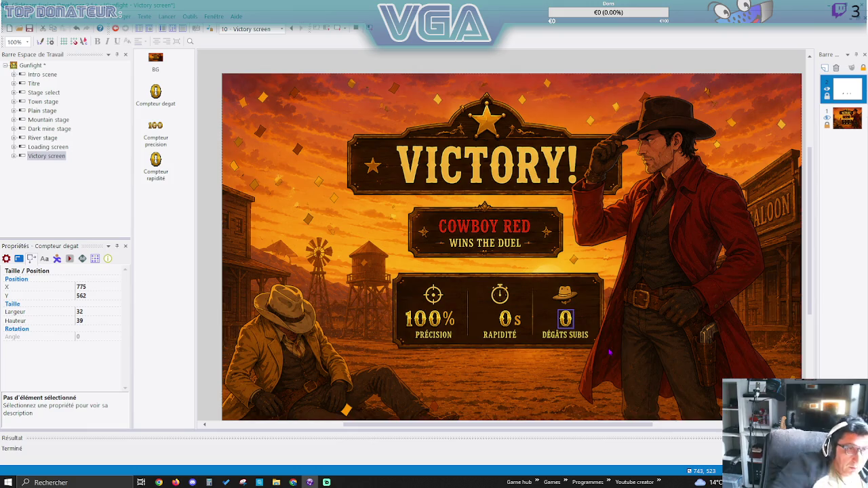
left_click(51, 156)
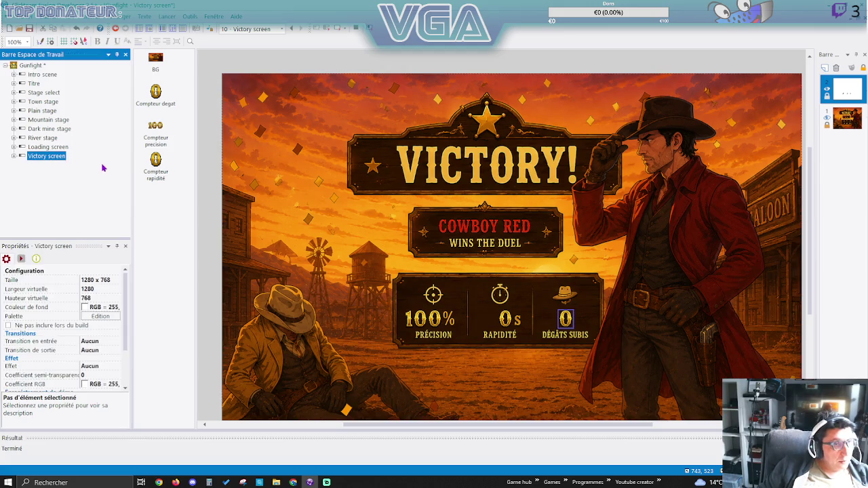
In event 3, add an action placing the precision counter at (517, 569).
left_click(172, 29)
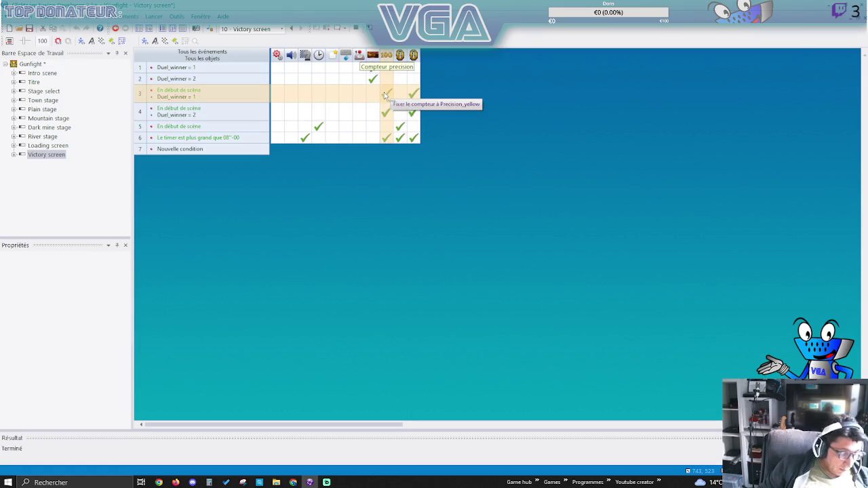
right_click(384, 92)
mouse_move(421, 110)
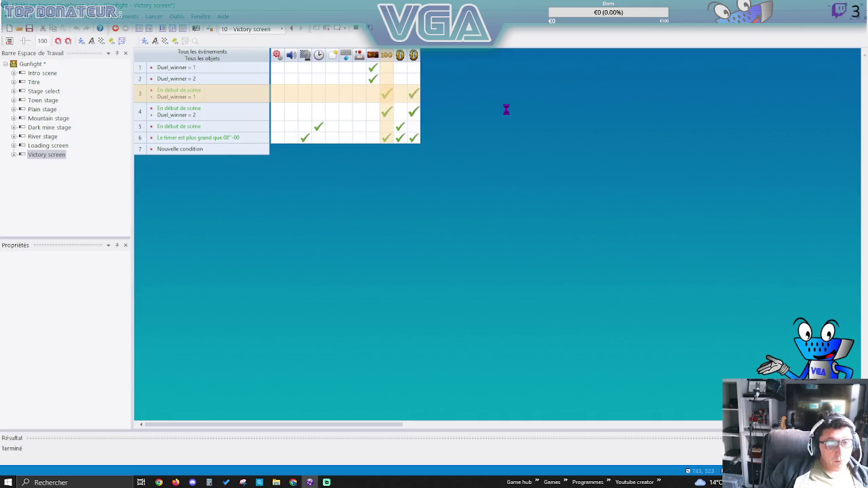
left_click(507, 111)
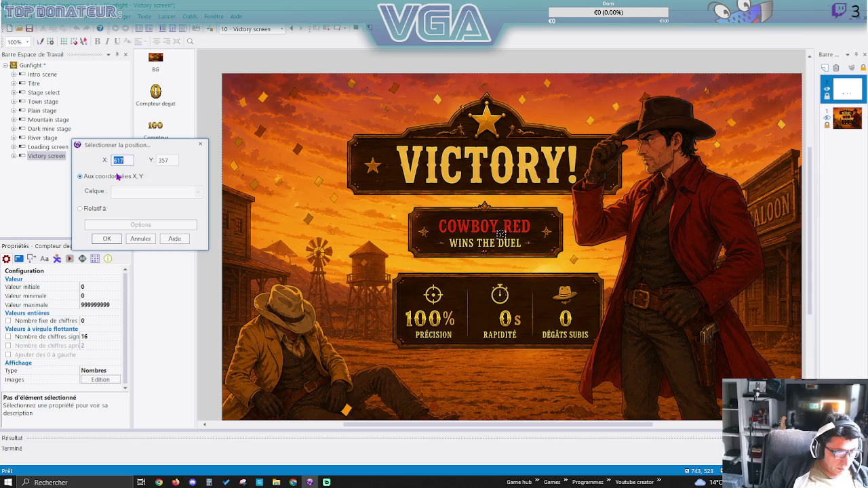
type("517")
double_click(173, 159)
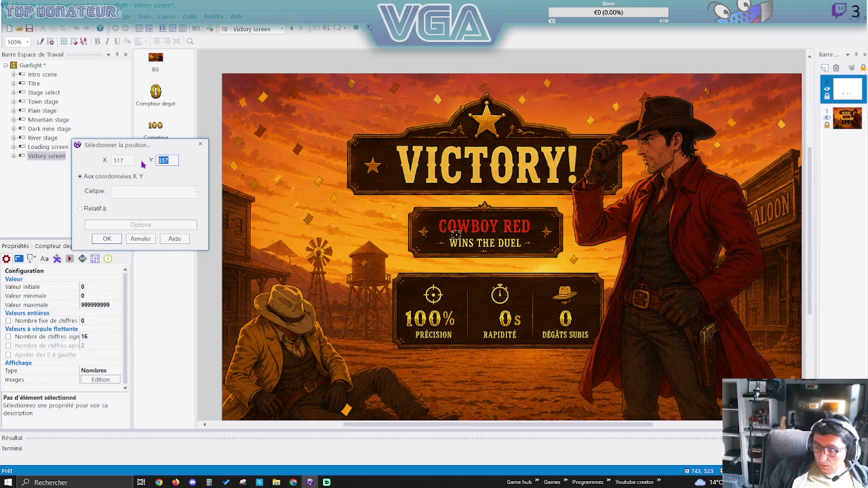
type("569")
left_click(106, 238)
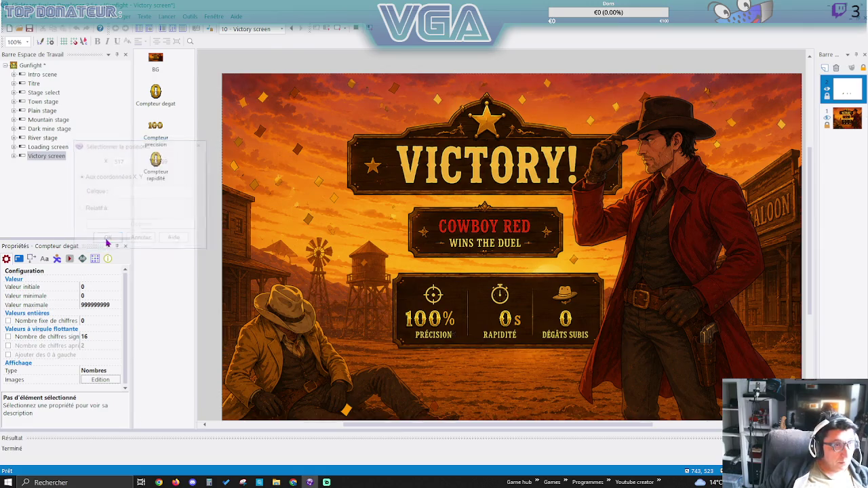
In event 3, add an action placing the speed counter at (680, 569).
mouse_move(392, 95)
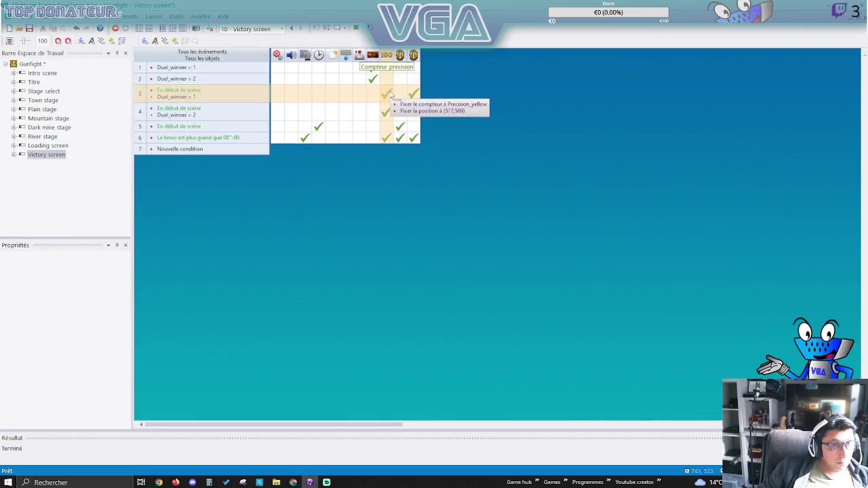
right_click(399, 93)
mouse_move(447, 113)
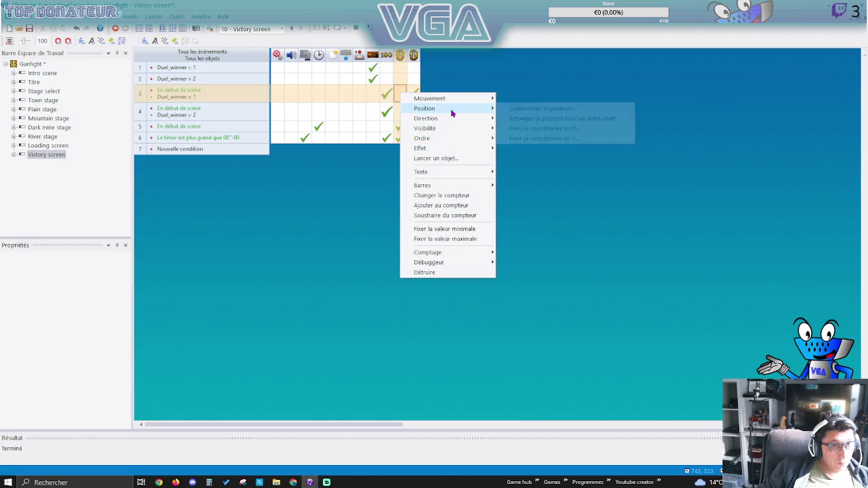
left_click(512, 109)
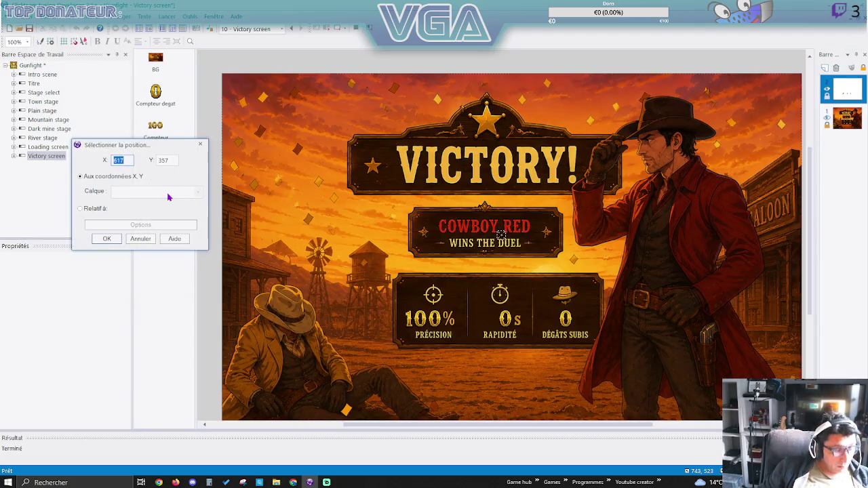
type("680")
double_click(167, 160)
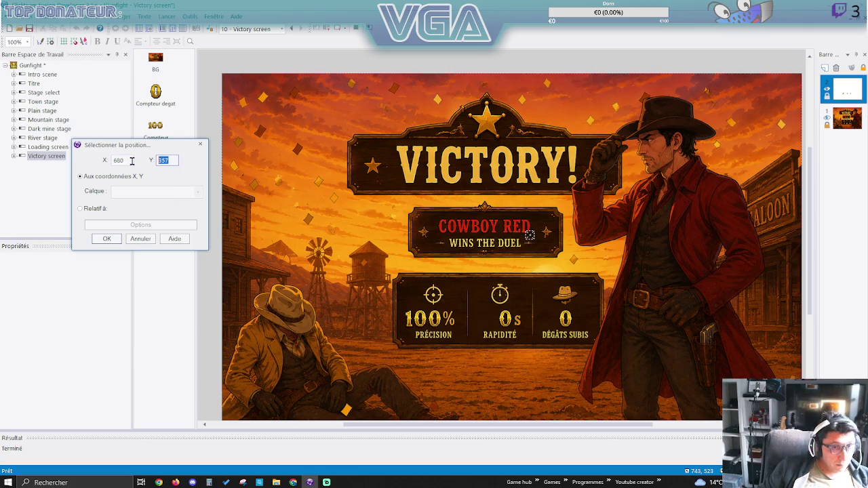
type("569")
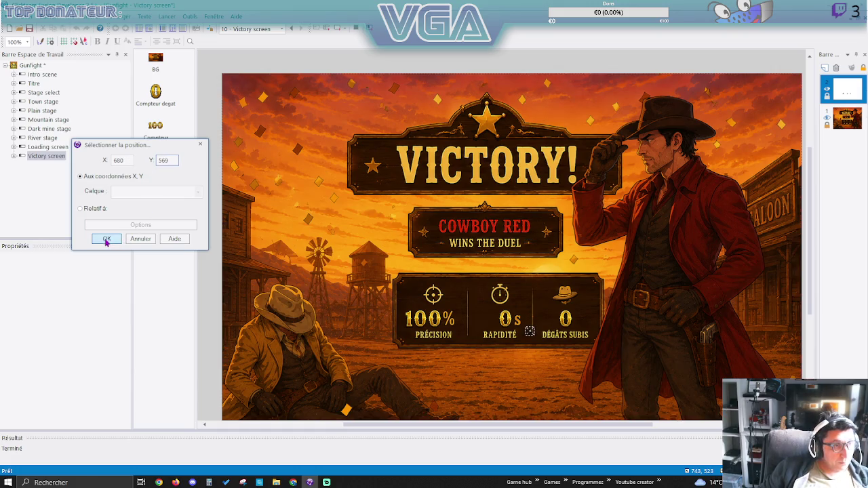
left_click(107, 241)
In event 3, add an action placing the damage counter at (815, 569).
right_click(414, 95)
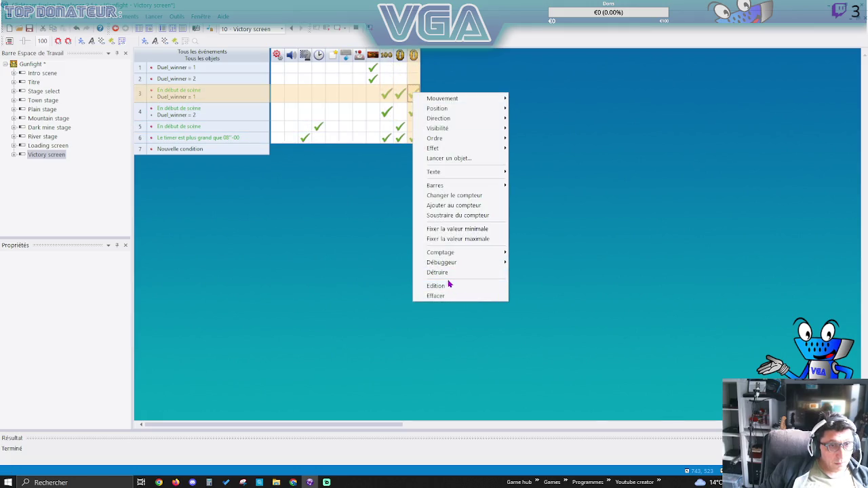
mouse_move(456, 110)
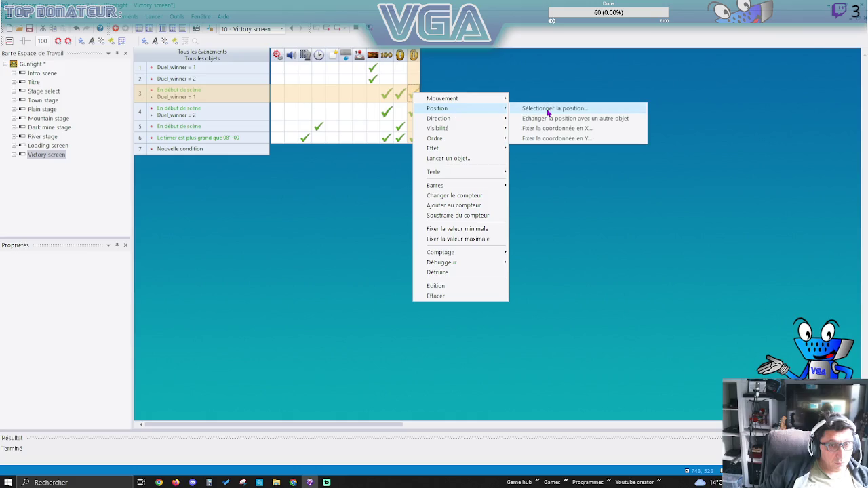
left_click(547, 108)
mouse_move(502, 235)
left_mouse_down()
mouse_move(225, 234)
mouse_move(591, 234)
left_mouse_up()
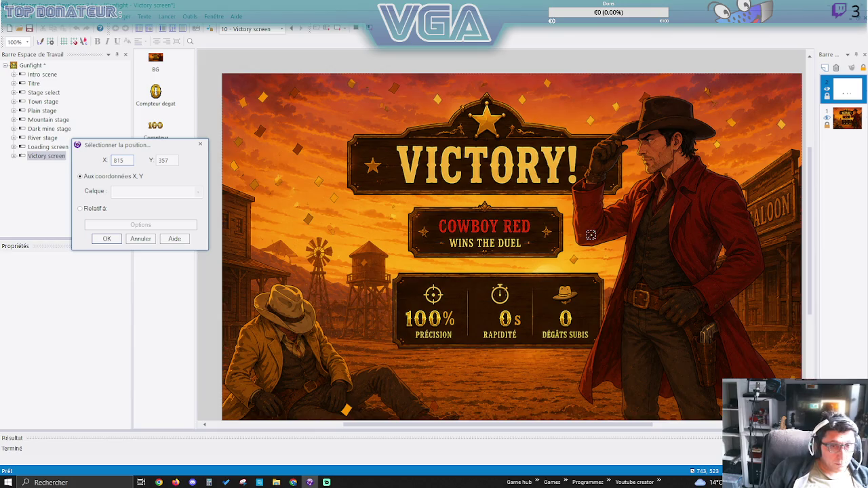
key("Tab")
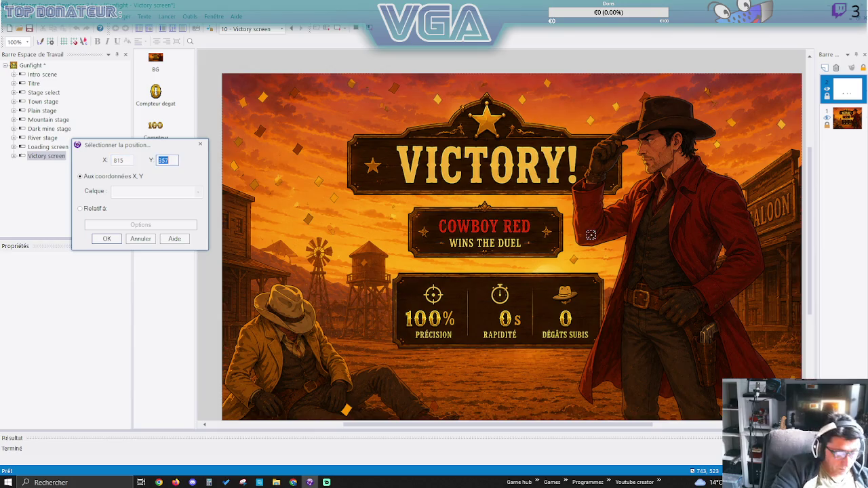
type("569")
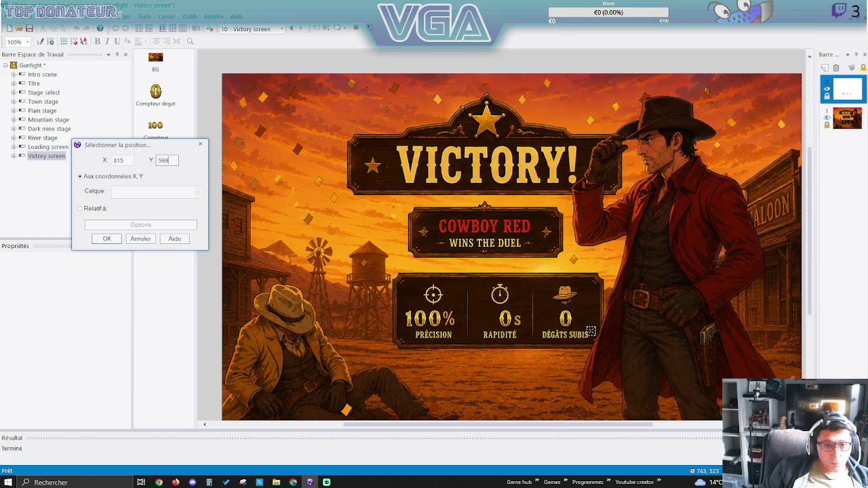
left_click(108, 239)
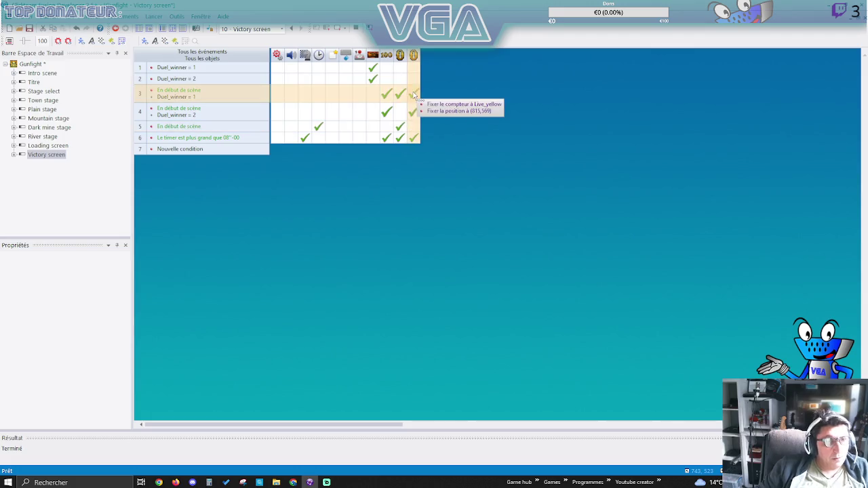
right_click(385, 112)
In event 4, add an action placing the precision counter at (486, 562).
mouse_move(424, 128)
left_click(516, 129)
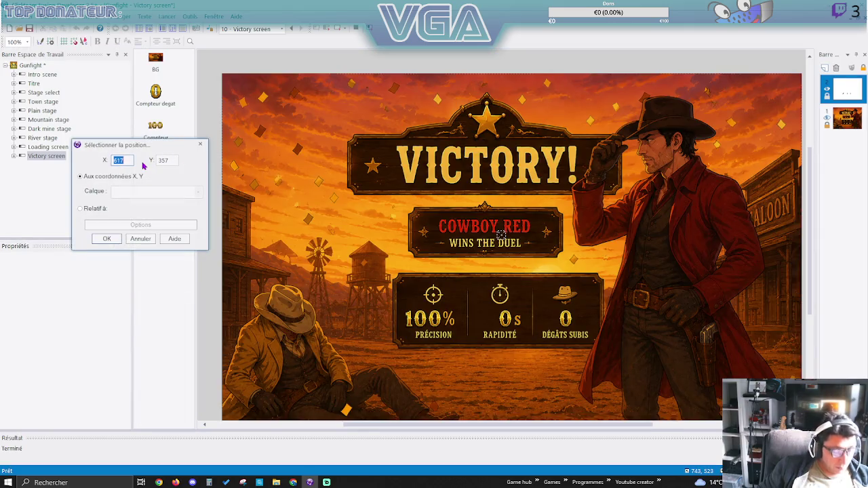
type("486")
double_click(169, 160)
type("562")
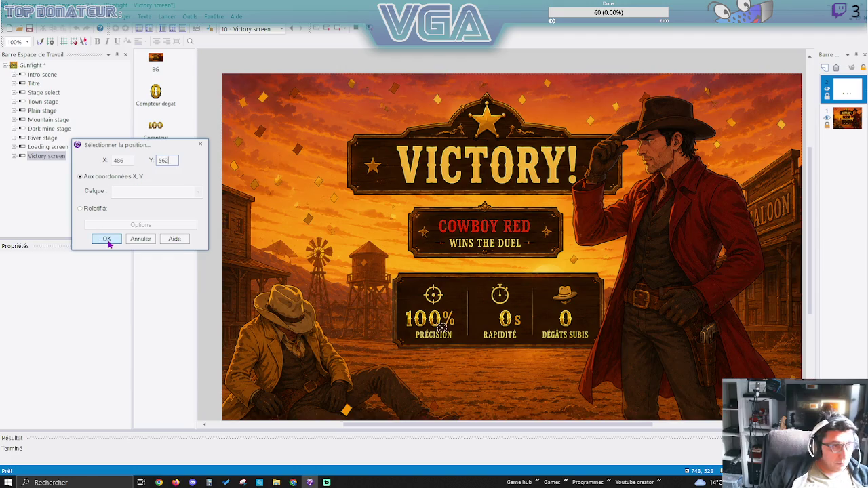
left_click(106, 239)
In event 4, add an action placing the speed counter at (642, 562).
key("ctrl+e")
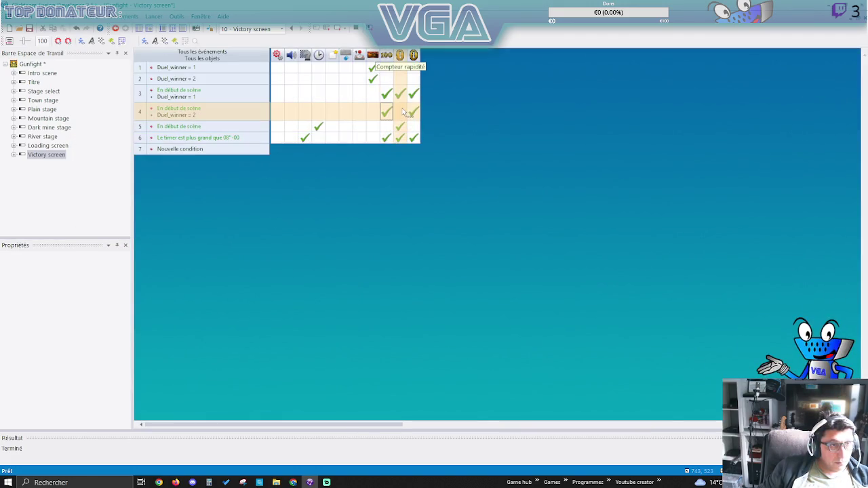
left_click(399, 114)
mouse_move(426, 128)
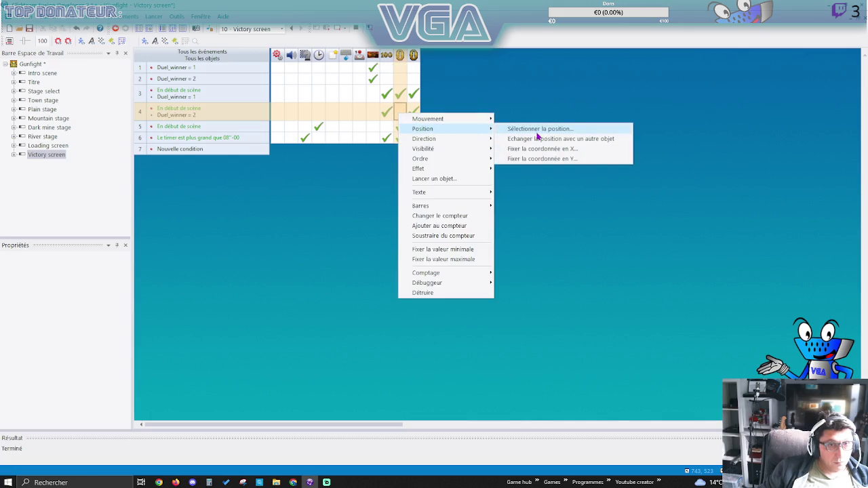
left_click(538, 130)
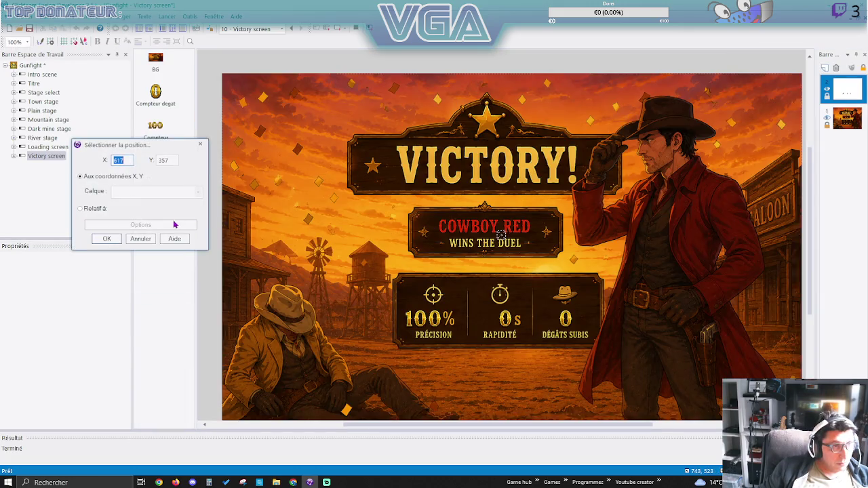
type("642")
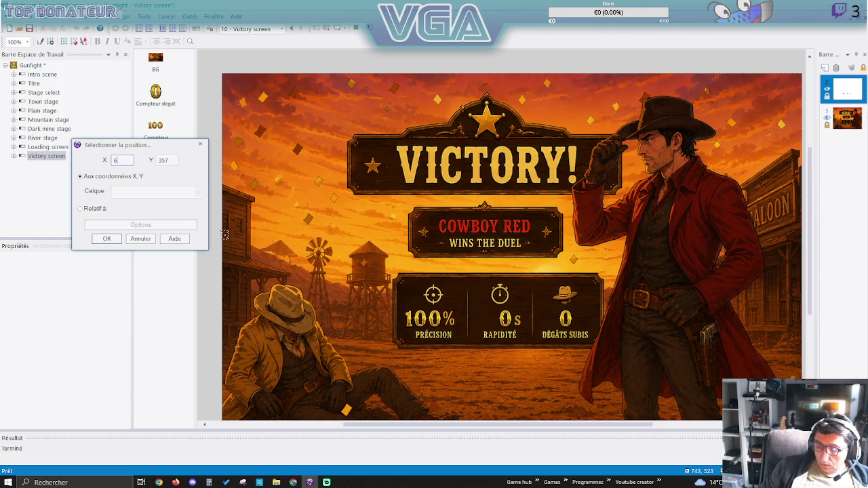
double_click(165, 161)
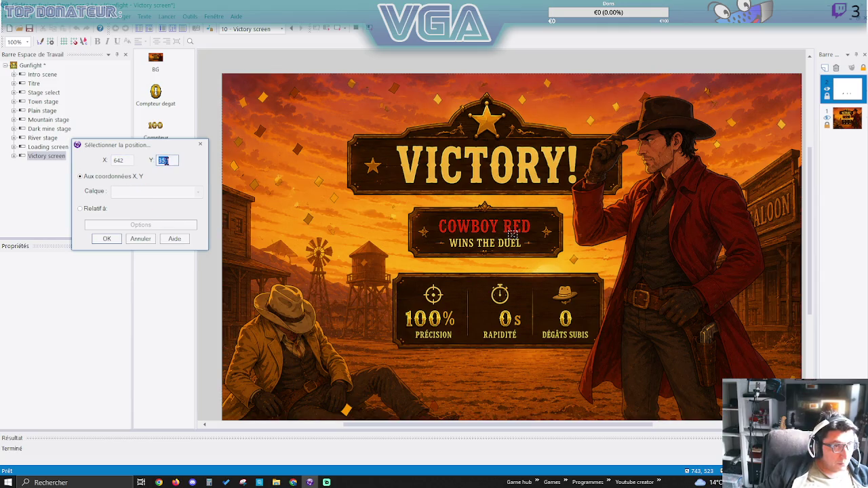
type("562")
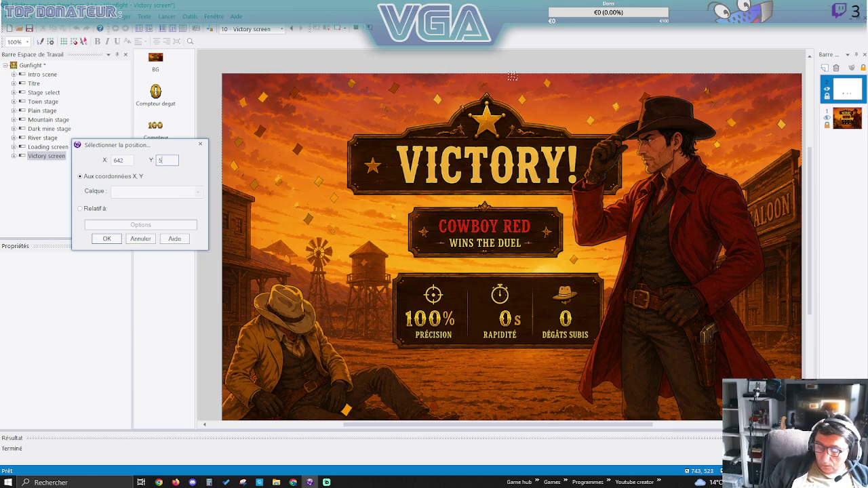
left_click(107, 240)
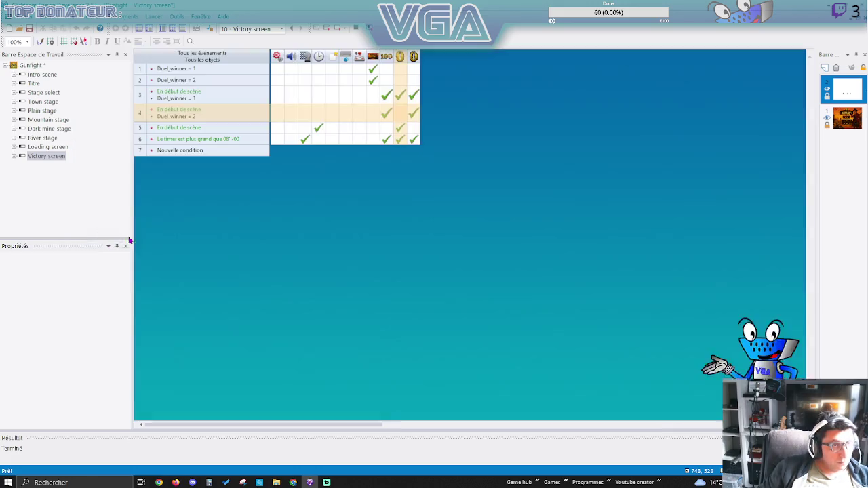
In event 4, add an action placing the damage counter at (775, 562).
left_click(413, 112)
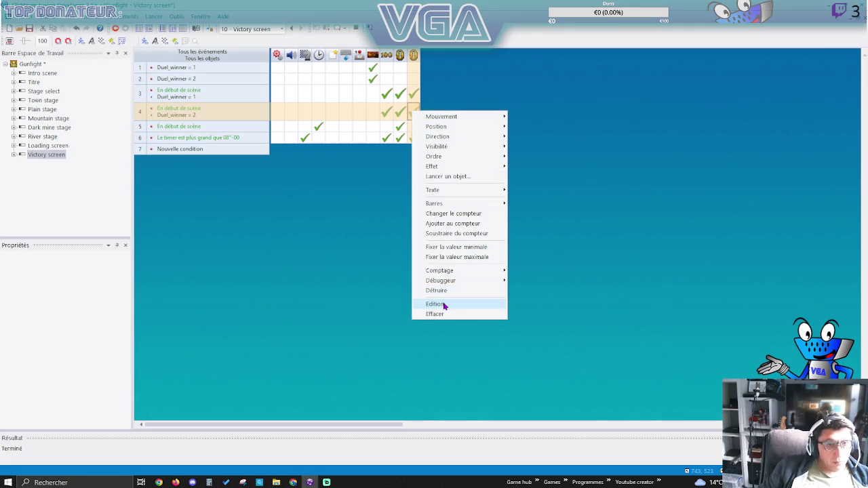
mouse_move(466, 129)
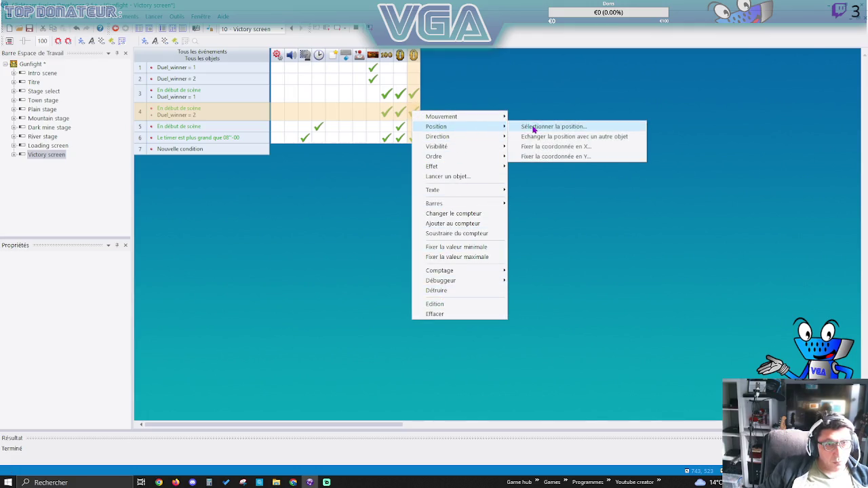
left_click(536, 126)
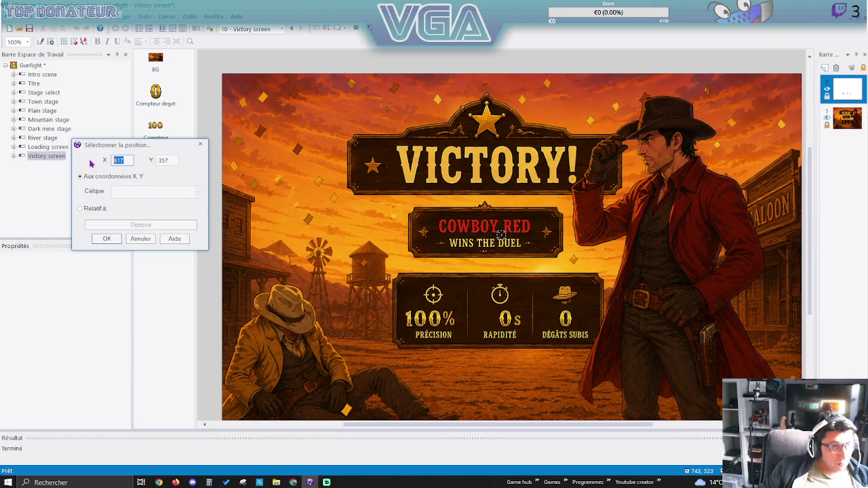
type("775")
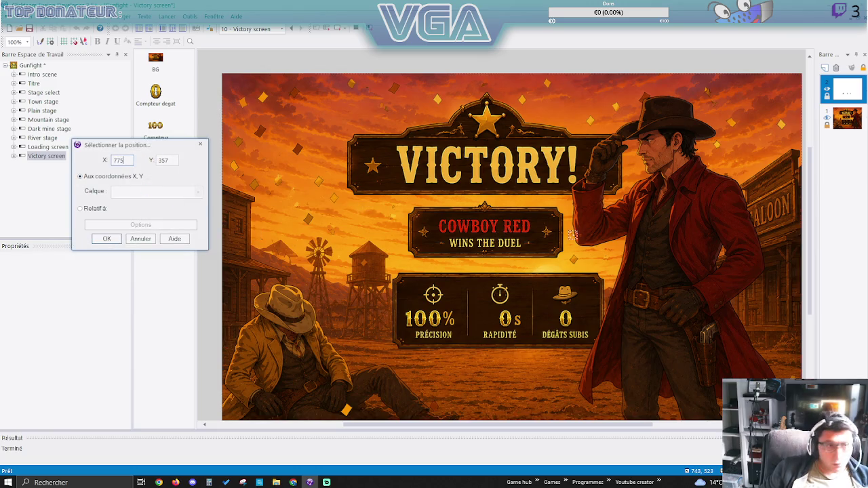
key("Tab")
type("562")
left_click(108, 238)
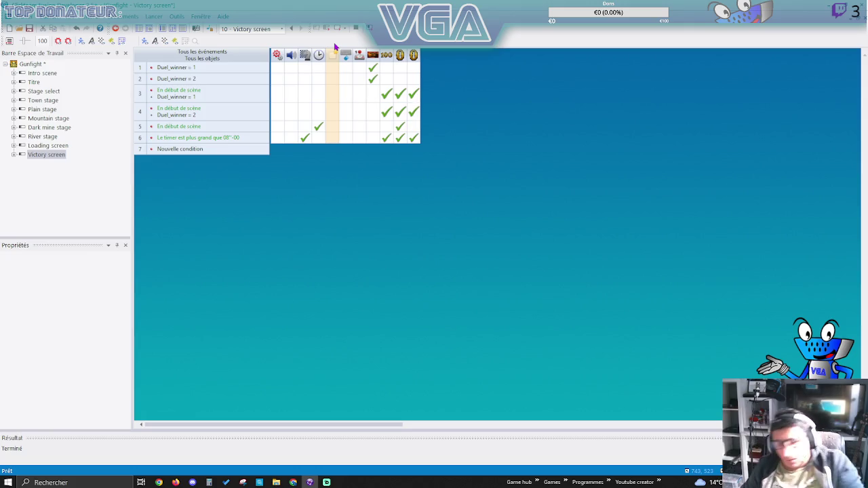
double_click(40, 100)
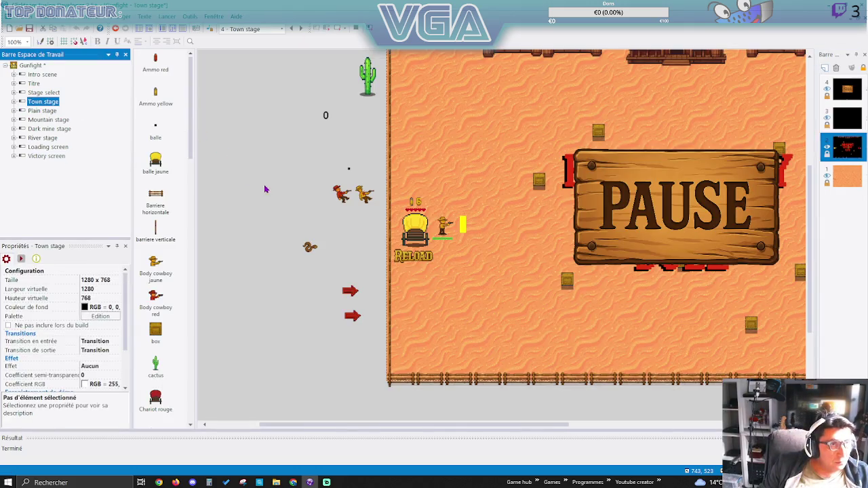
left_click(174, 31)
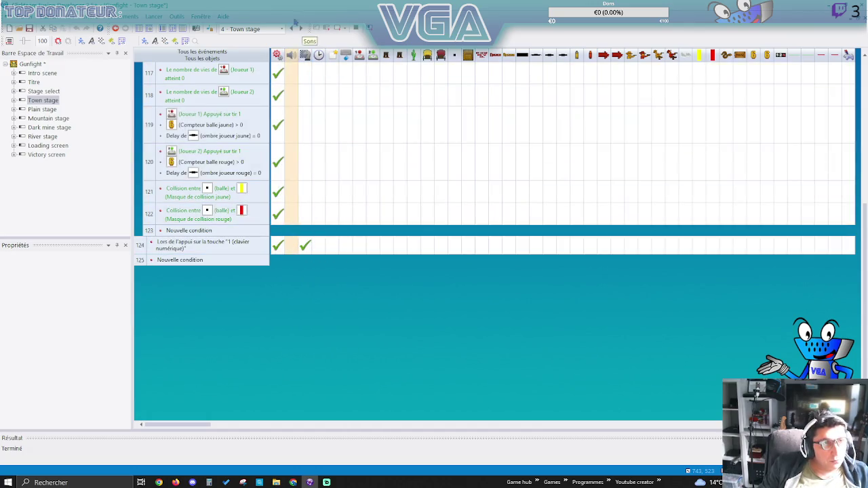
left_click(326, 31)
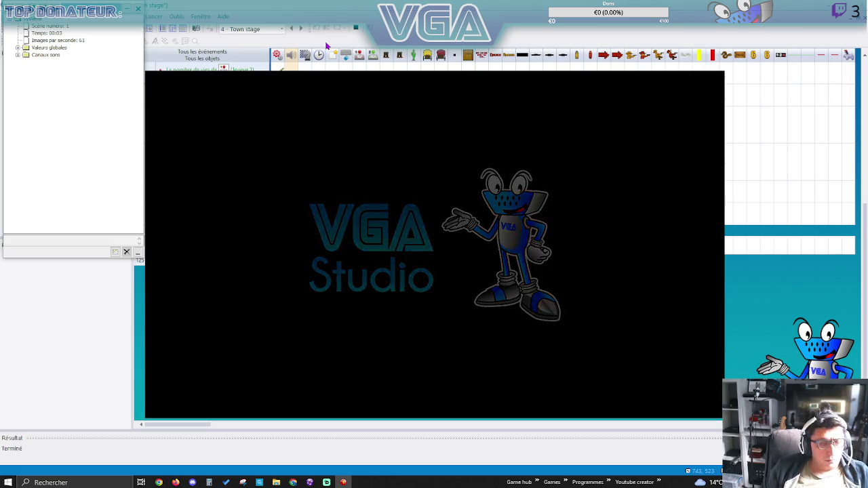
key("Return")
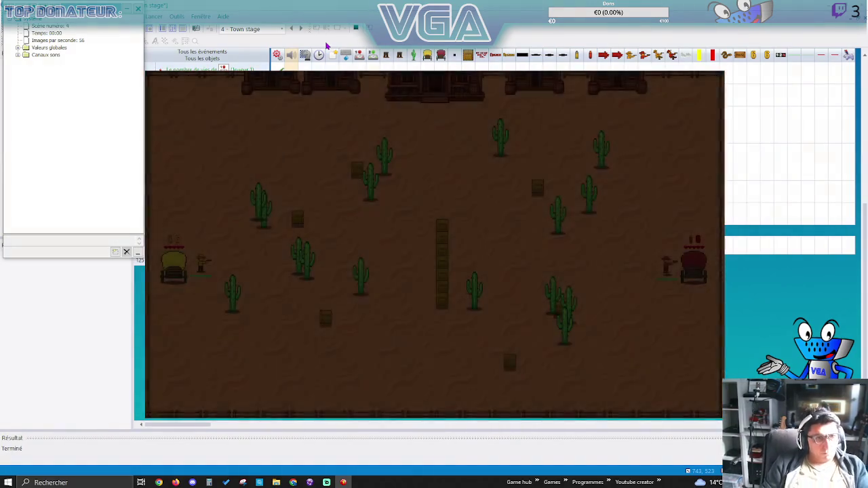
key("Left")
key("Down")
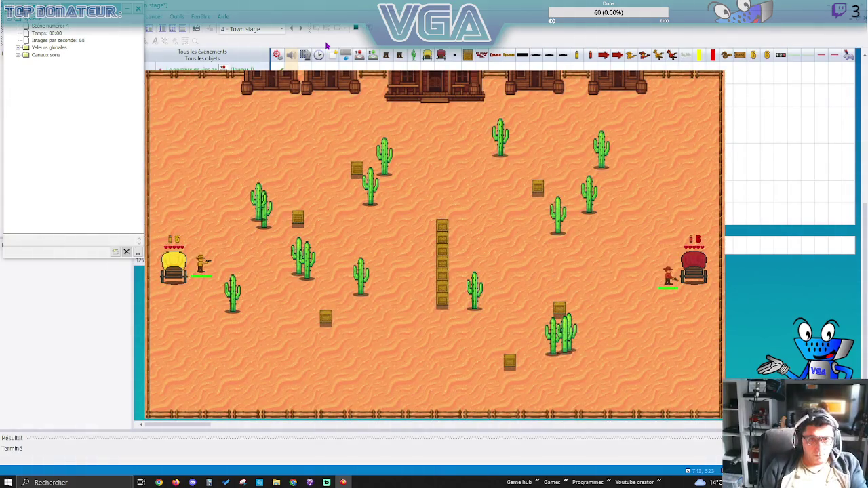
key("Left")
key("Down")
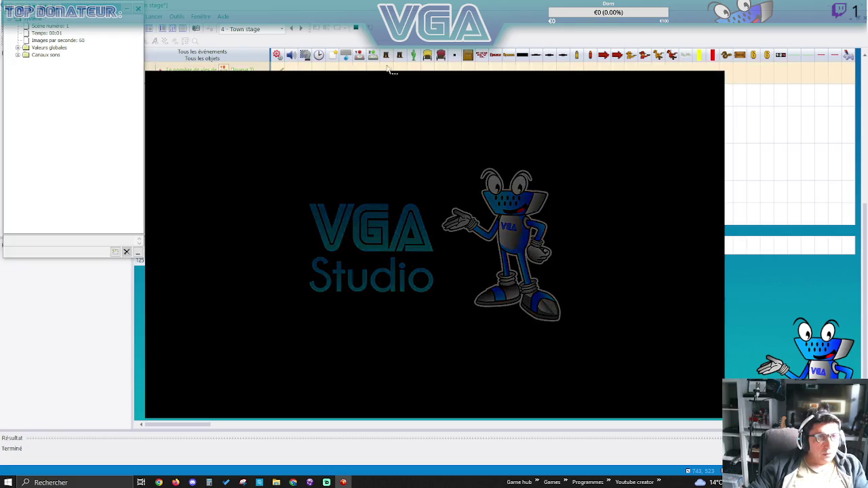
key("alt+F4")
Check the damage counter's position in the Victory screen frame.
double_click(42, 157)
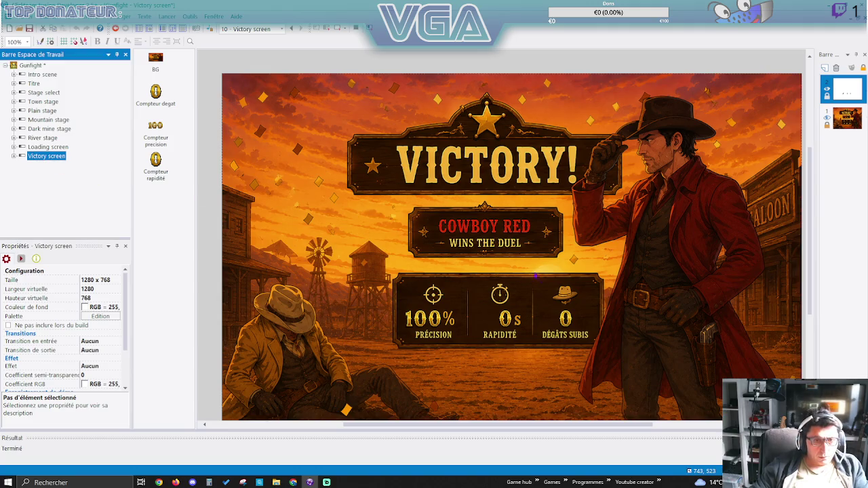
left_click(567, 320)
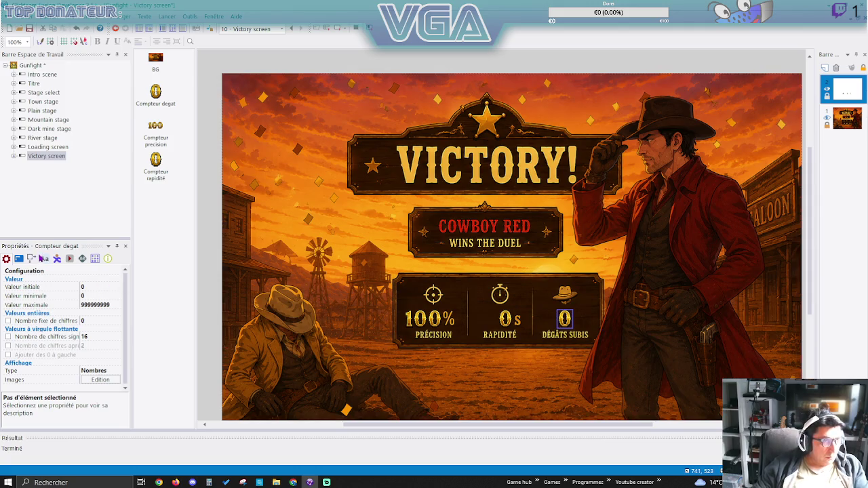
left_click(32, 260)
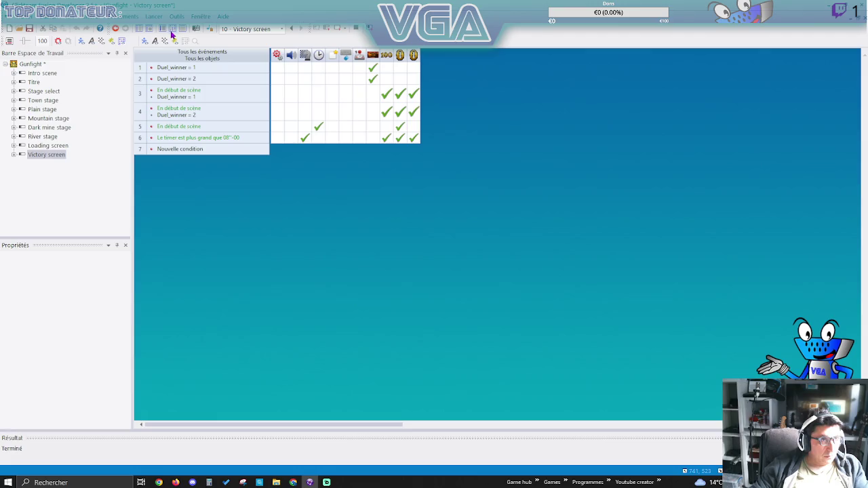
Set event 4's damage-counter position action to X 773, with Y at 562.
left_click(172, 28)
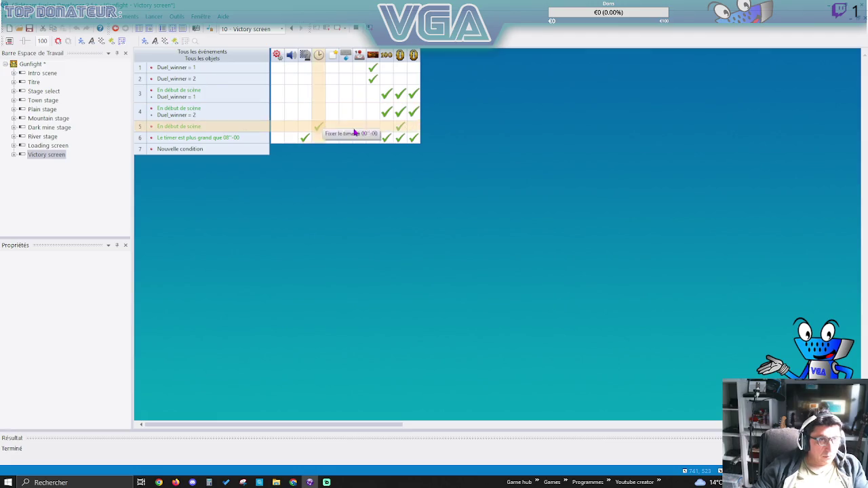
right_click(411, 115)
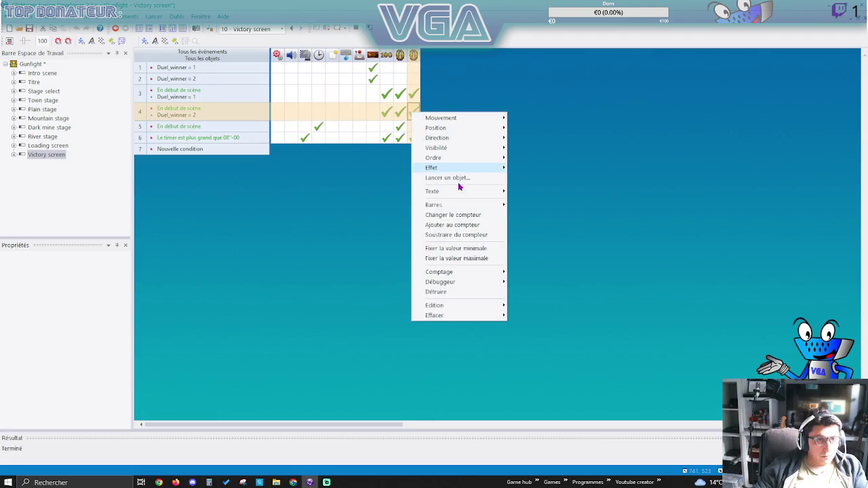
mouse_move(473, 309)
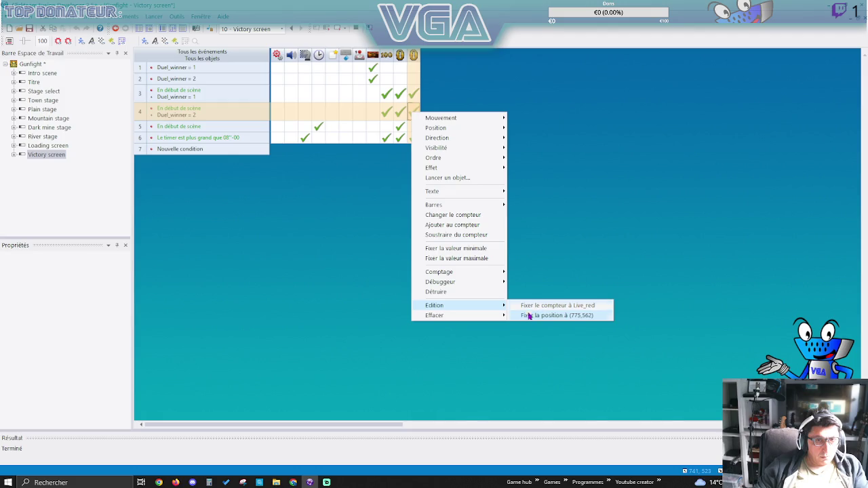
left_click(530, 316)
left_click(125, 161)
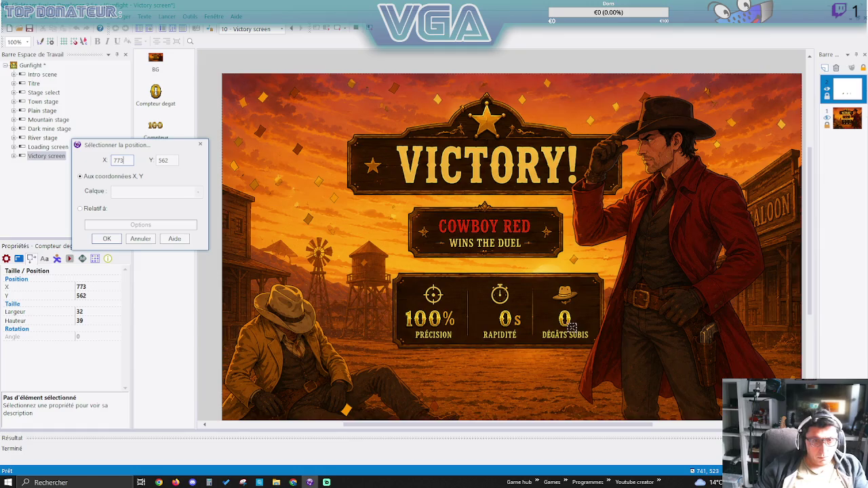
key("Return")
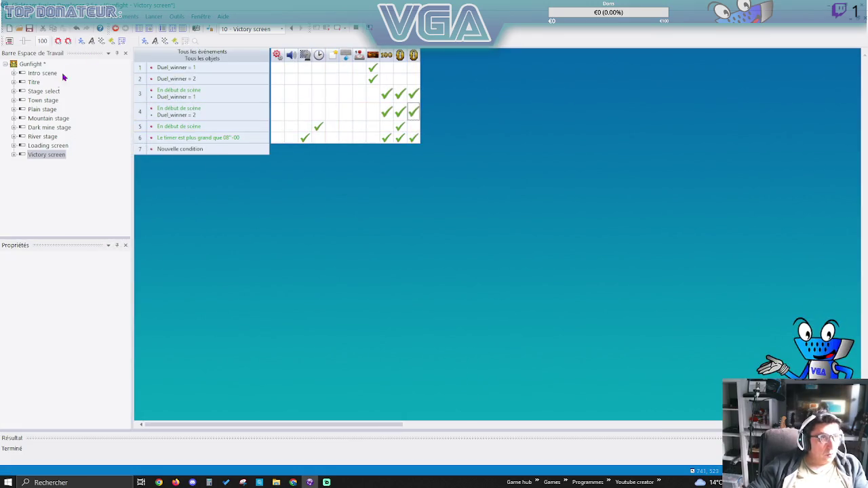
Change the Town stage's row 124 global value from 2 to 1.
left_click(42, 92)
double_click(40, 100)
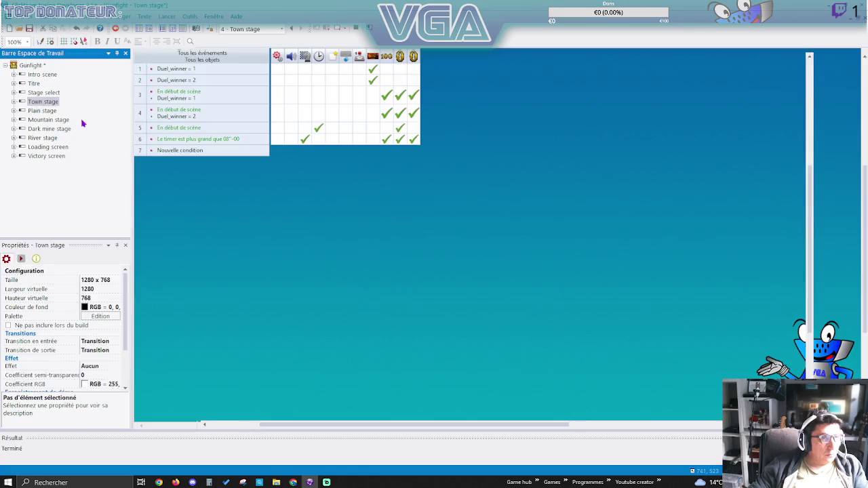
left_click(172, 28)
right_click(275, 252)
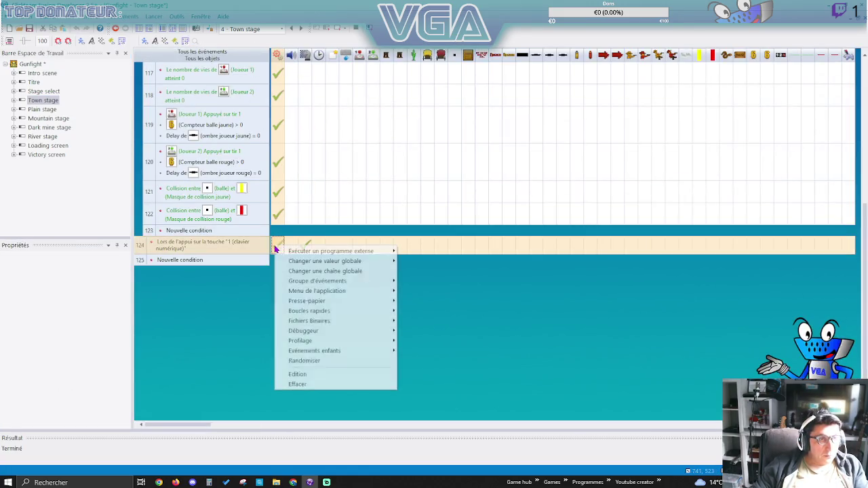
left_click(319, 374)
type("1")
key("Return")
Test-run the game, get past the title screen and walk the yellow cowboy right.
left_click(337, 29)
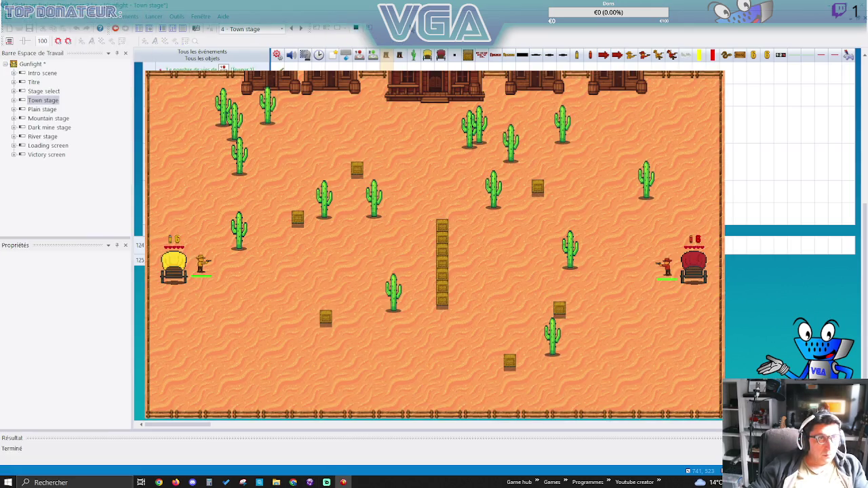
left_click(323, 31)
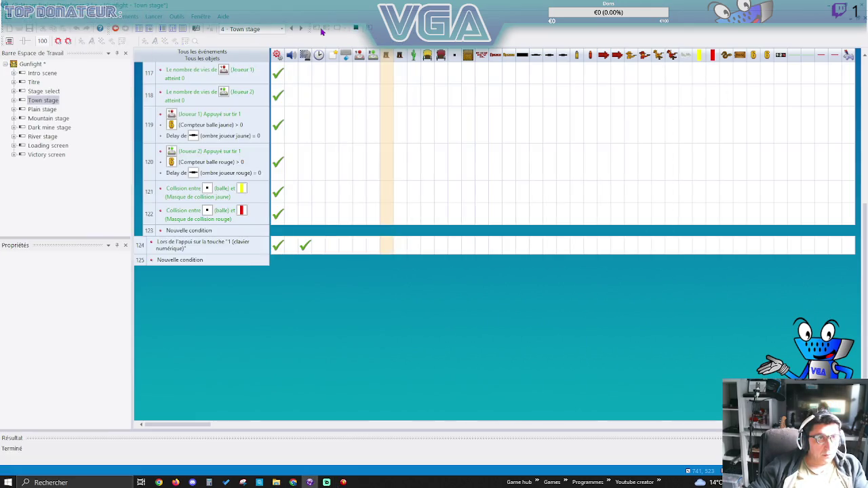
left_click(326, 30)
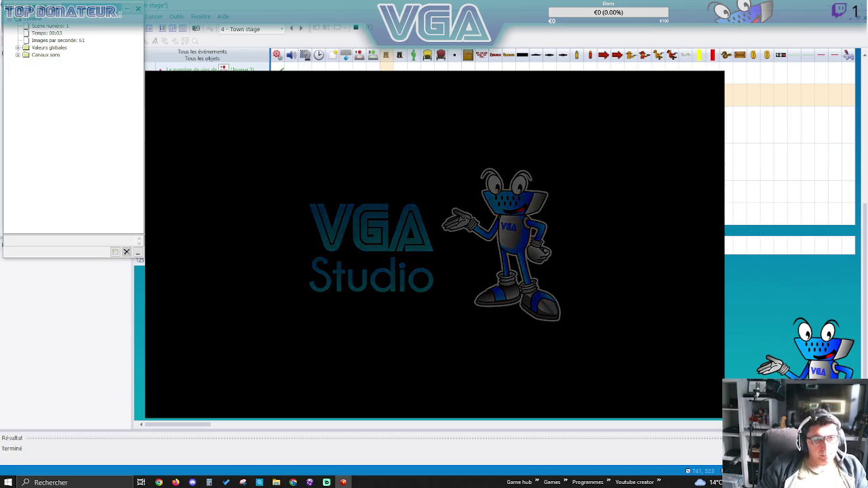
key("Return")
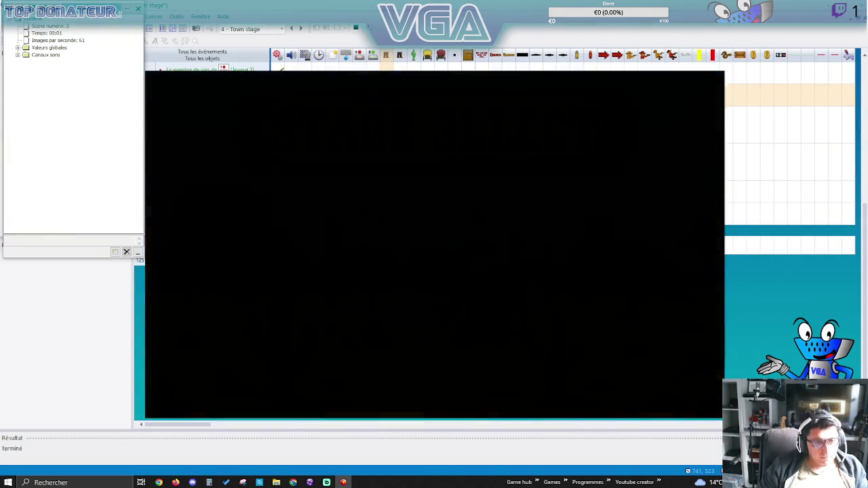
key("Right")
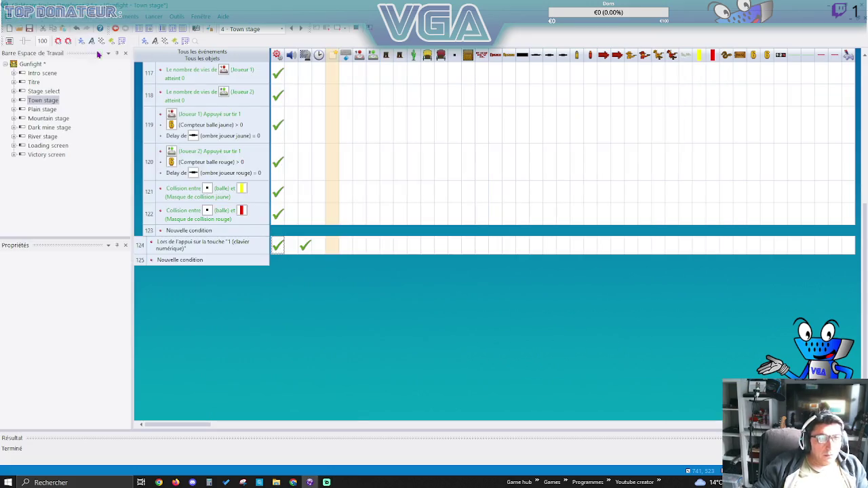
Re-enter the X coordinate of event 3's damage-counter position action, then start a test run.
double_click(45, 155)
left_click(173, 29)
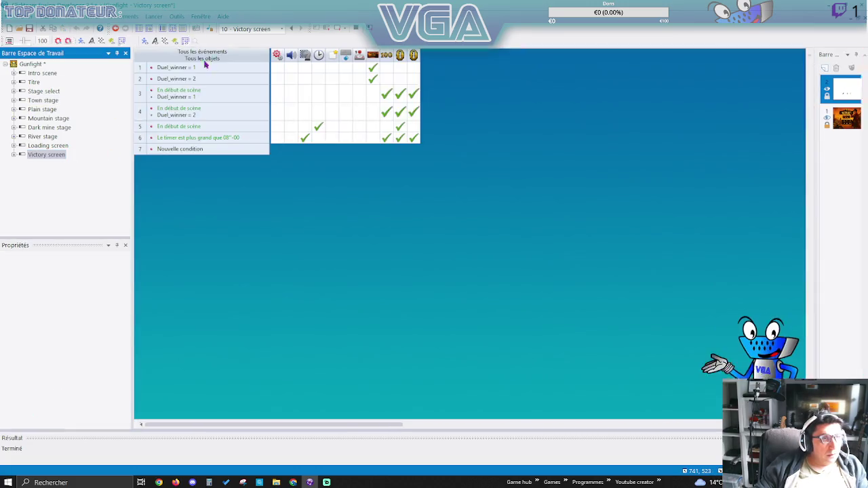
right_click(414, 97)
mouse_move(498, 291)
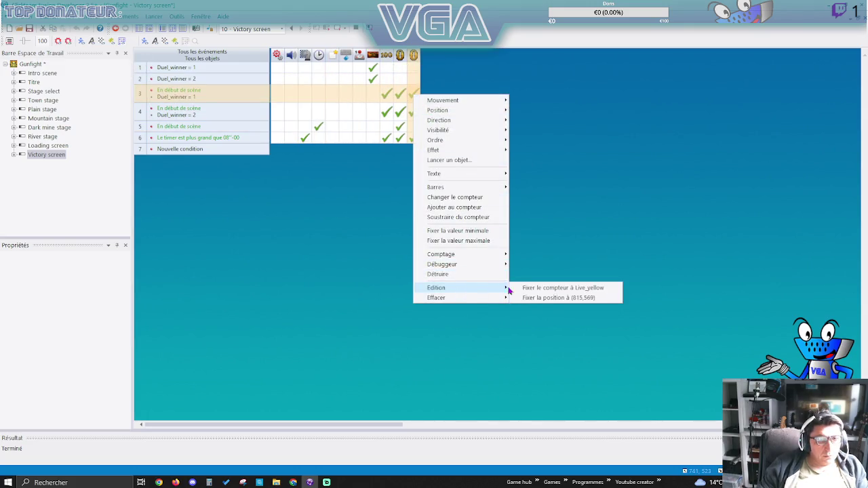
left_click(562, 299)
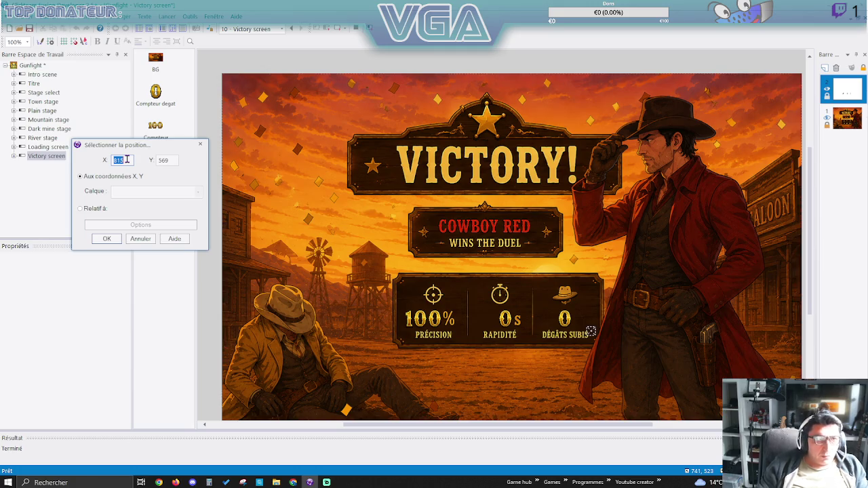
left_click(127, 160)
key("shift+Left")
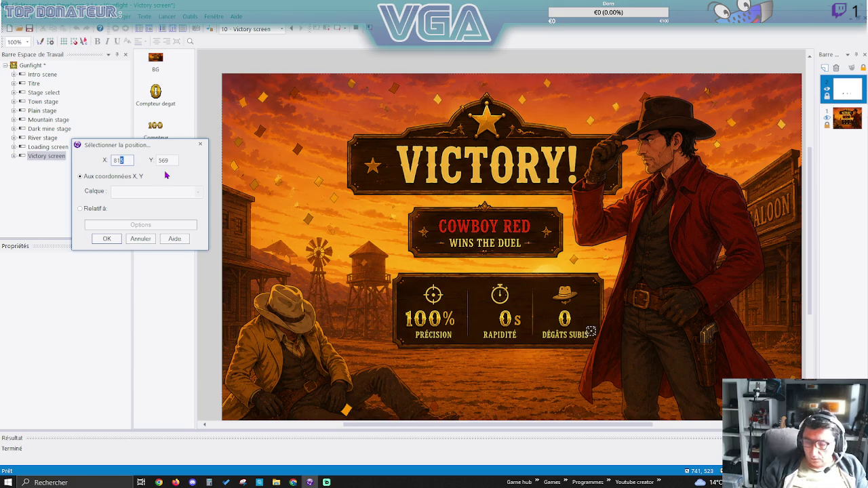
left_click(107, 238)
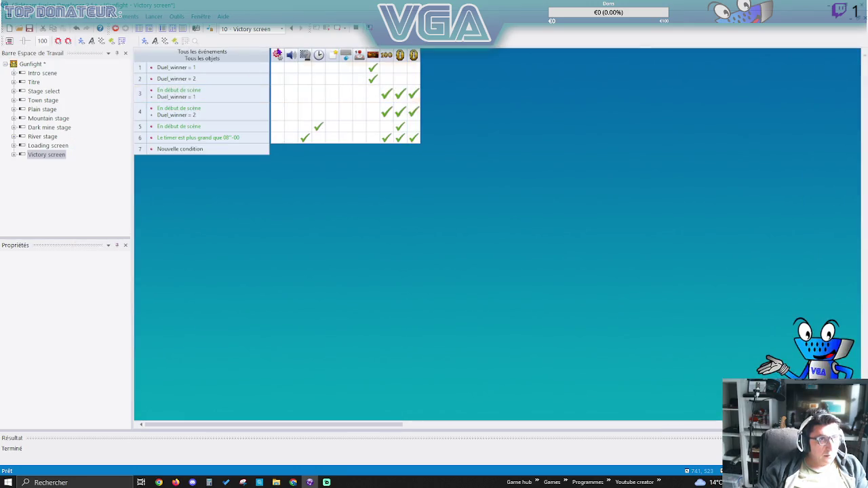
left_click(328, 28)
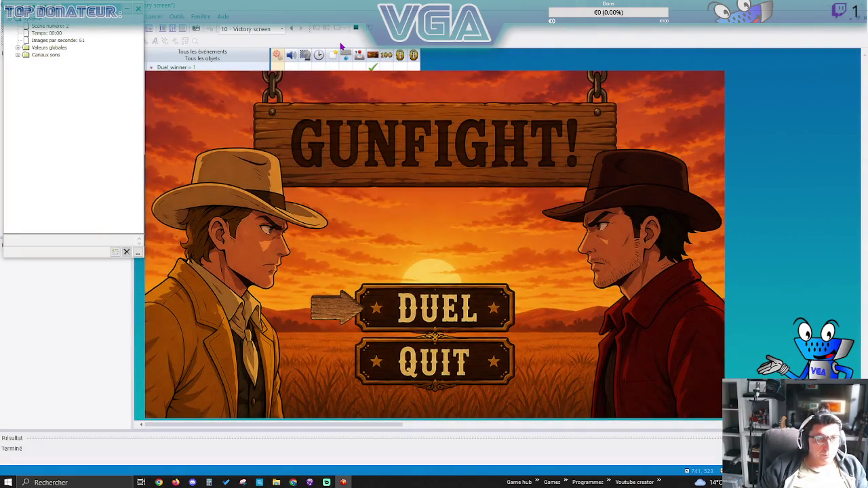
Play the Town duel as the yellow cowboy, moving and shooting to win with 87%, 19 s, 1 damage.
key("Return")
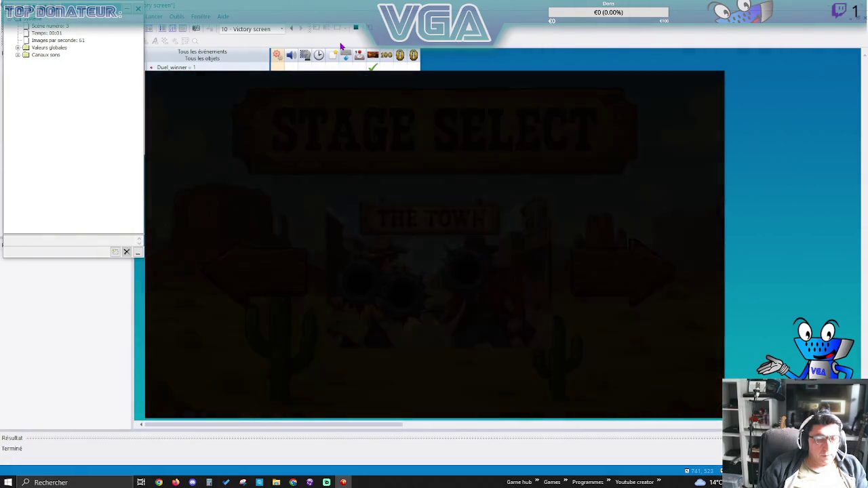
key("Right")
key("Down")
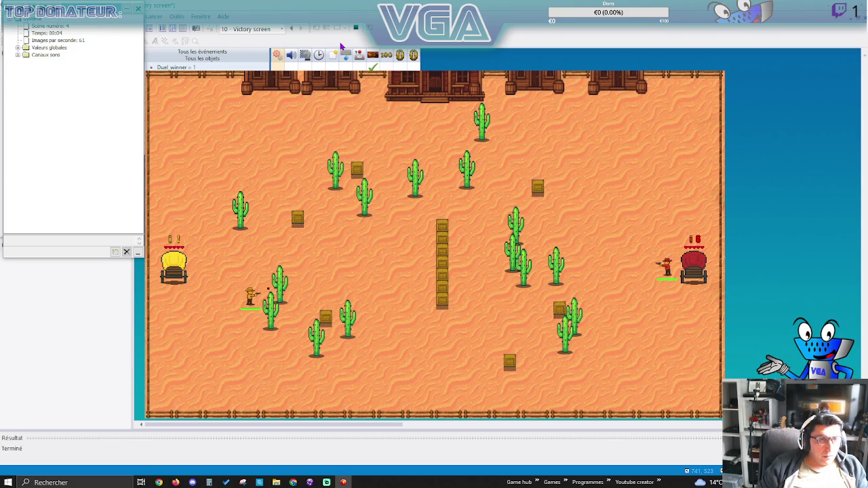
key("Left")
key("Up")
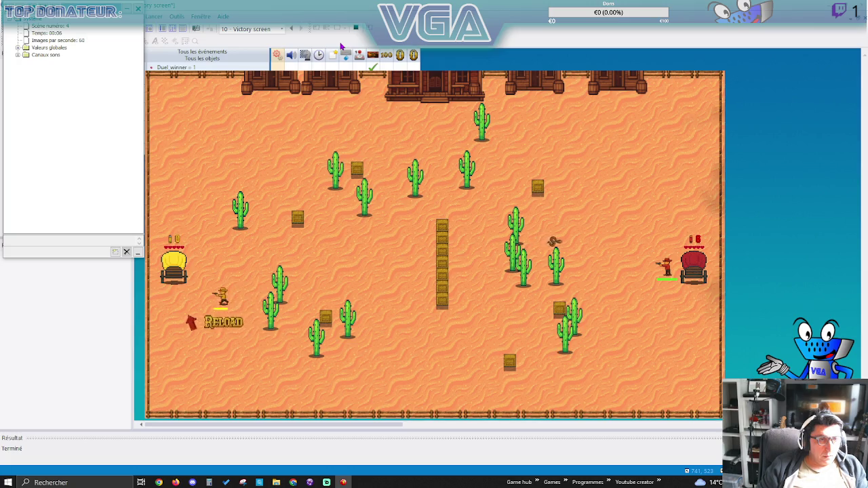
key("Right")
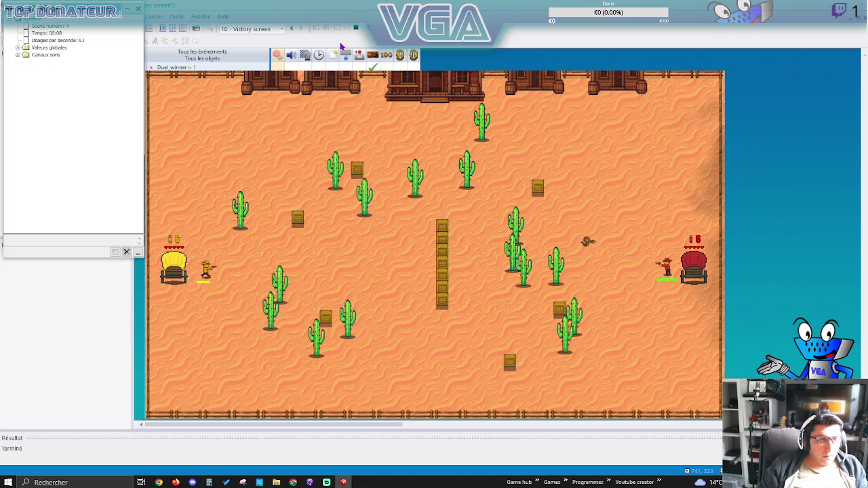
key("Right")
key("Down")
key("space")
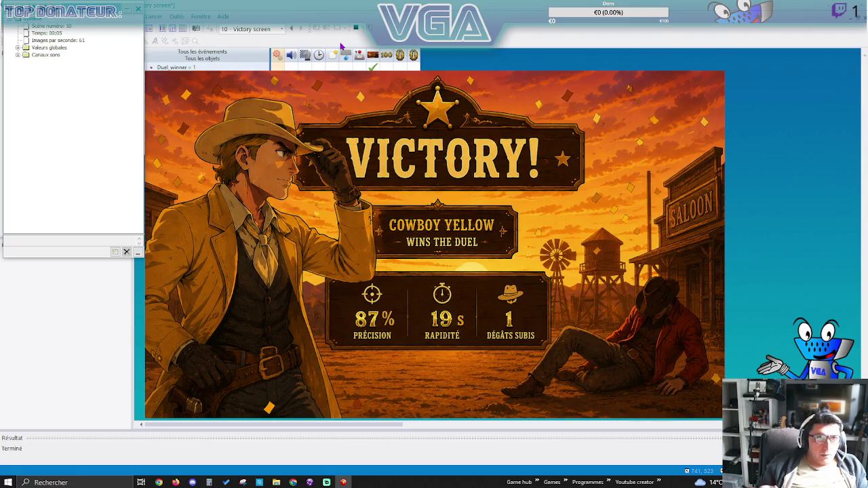
left_click(355, 30)
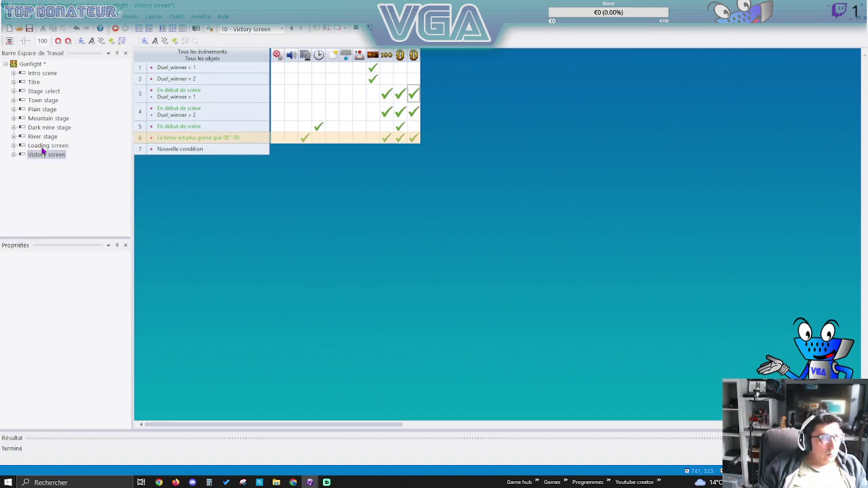
double_click(46, 155)
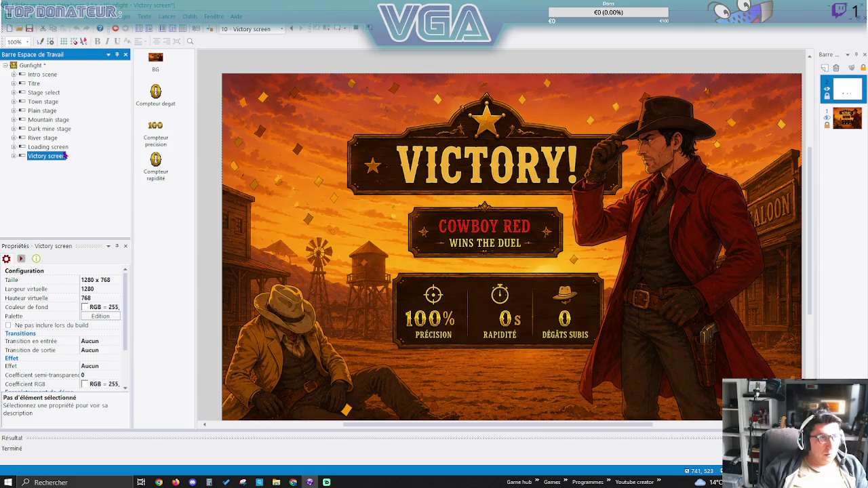
left_click(174, 28)
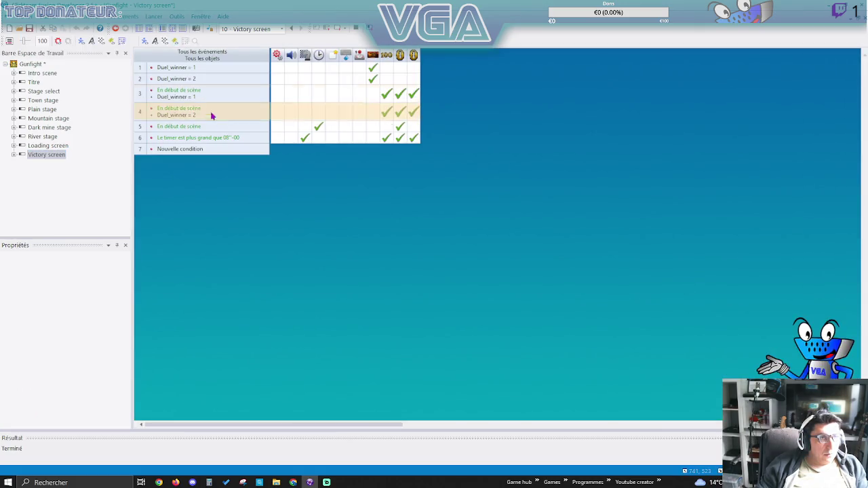
left_click(415, 96)
mouse_move(472, 290)
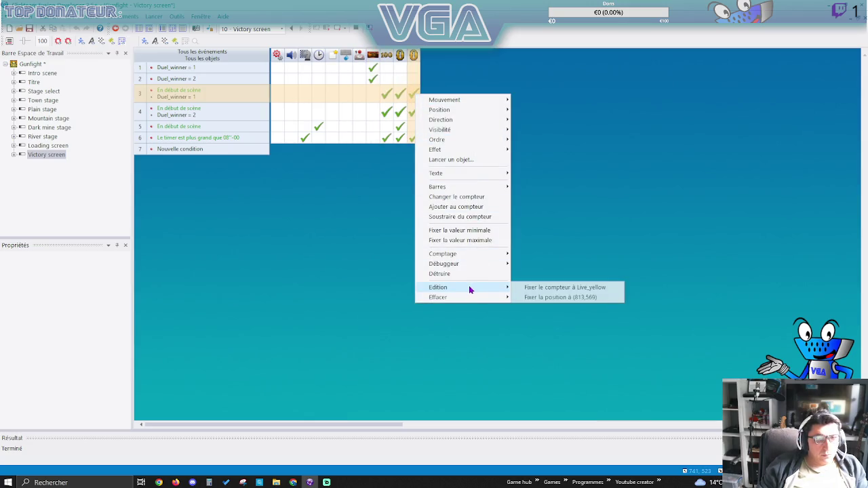
left_click(551, 297)
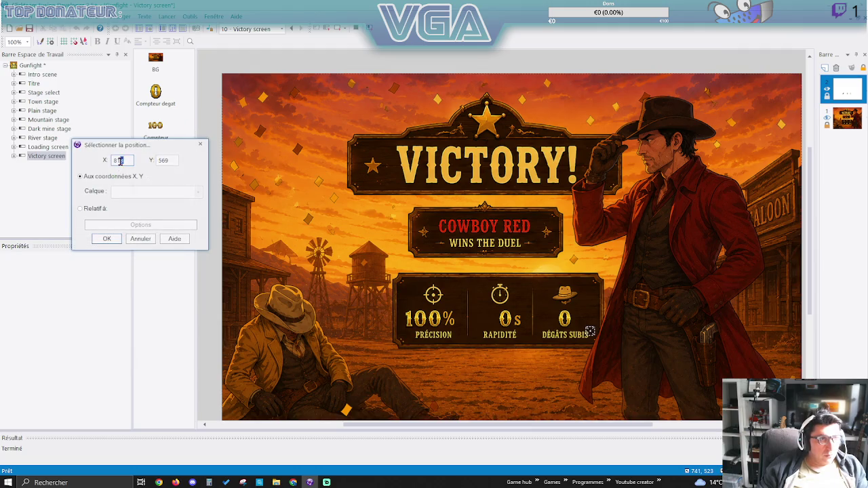
key("Return")
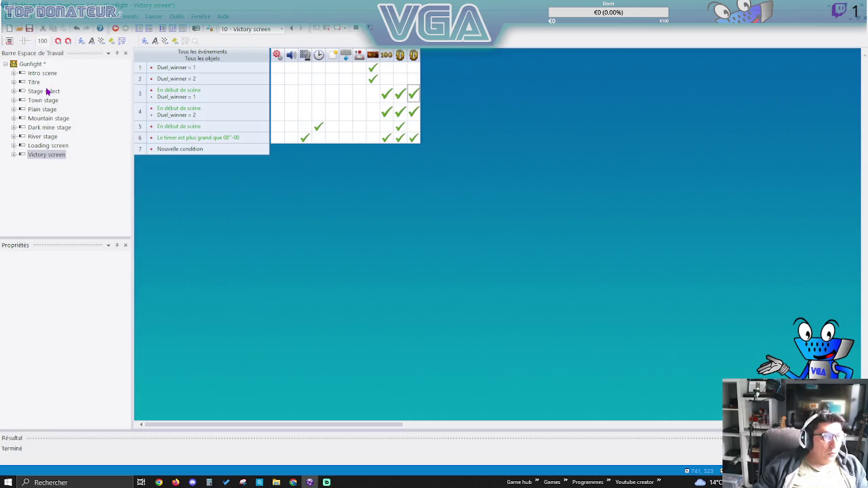
left_click(326, 30)
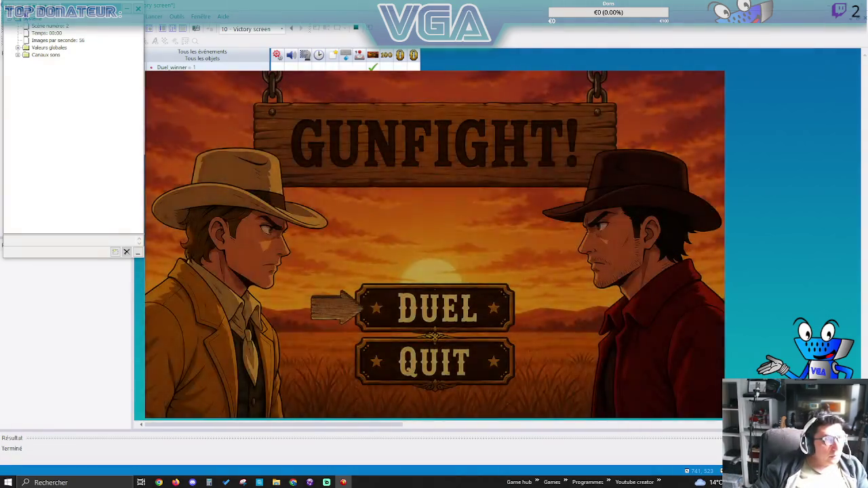
key("Escape")
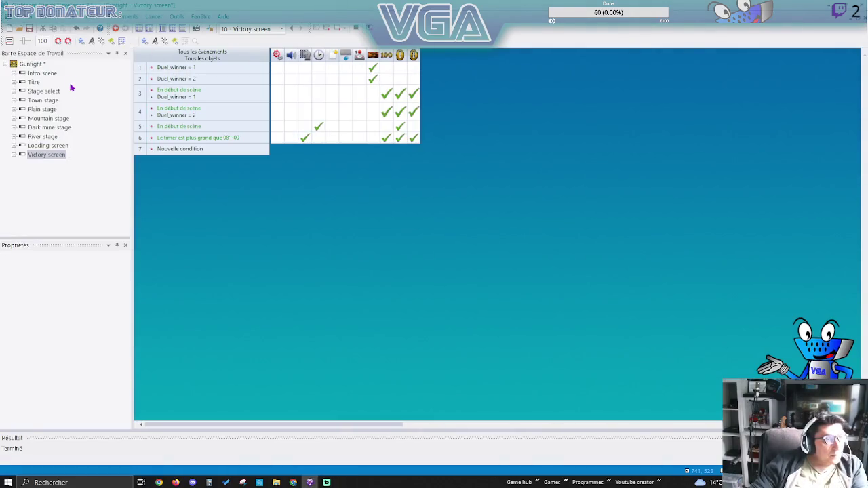
Delete the Town stage's keypad 1 event (row 124) and save the project.
double_click(44, 100)
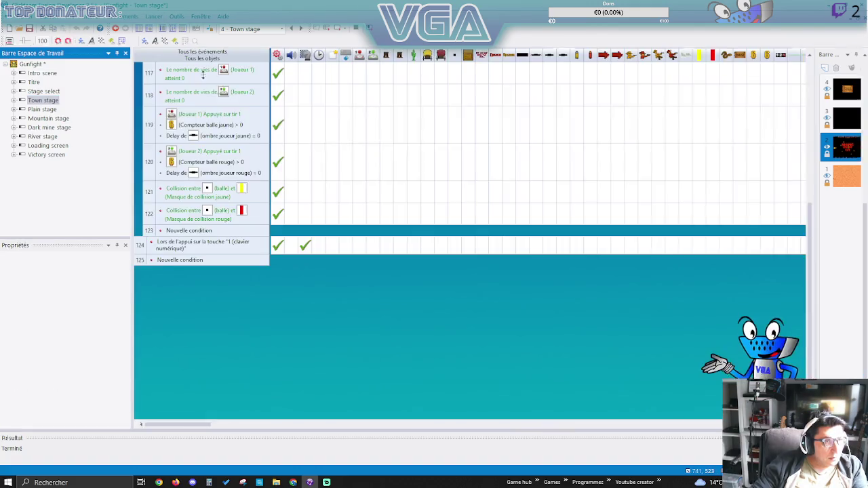
left_click(173, 29)
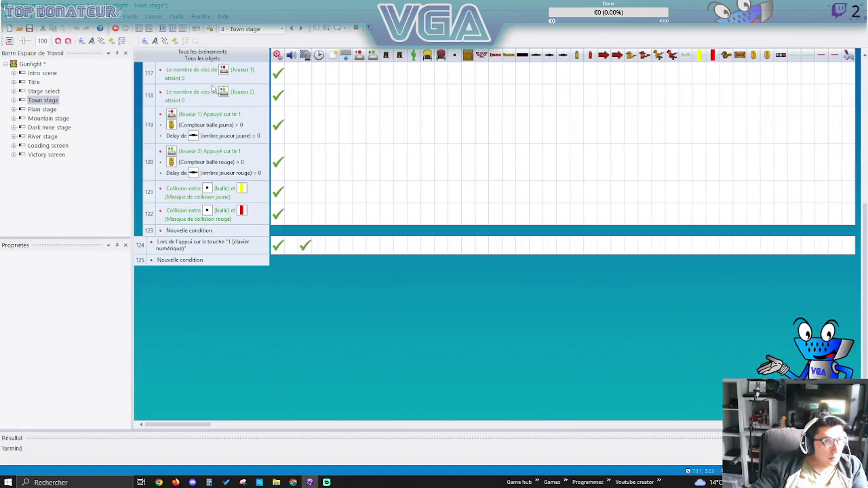
left_click(141, 245)
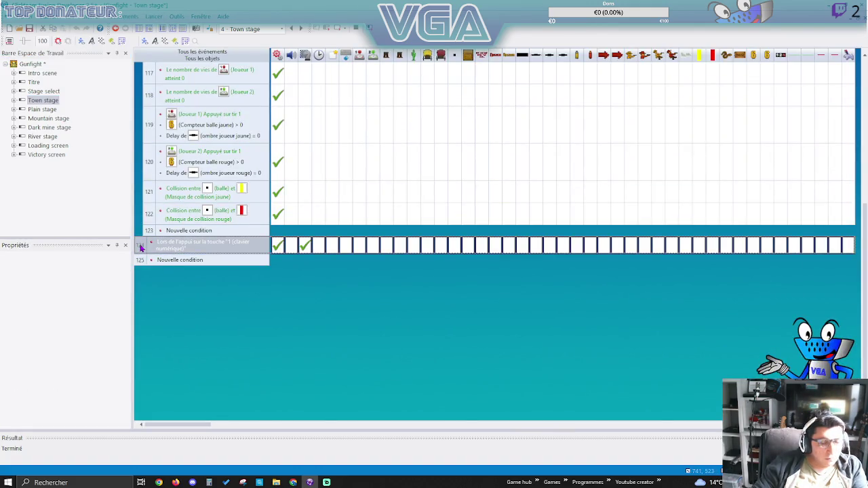
key("Delete")
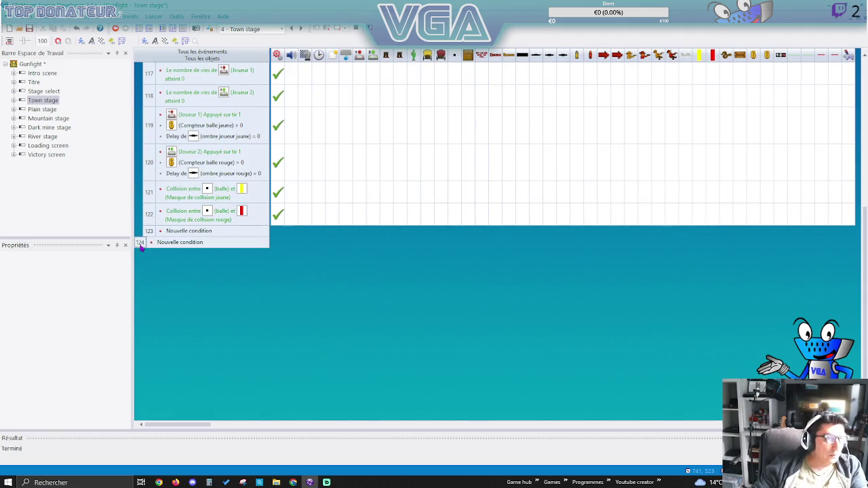
left_click(29, 28)
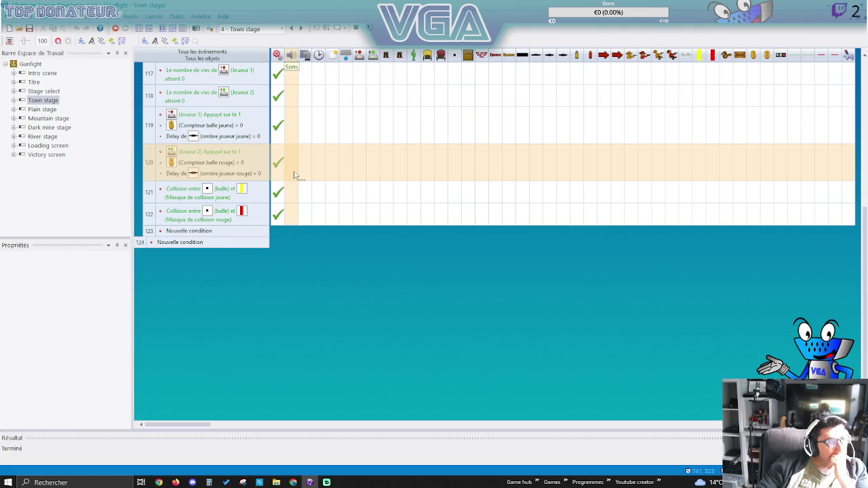
Copy row 49's cowboy rouge action onto row 50.
scroll(294, 175, "up", 10)
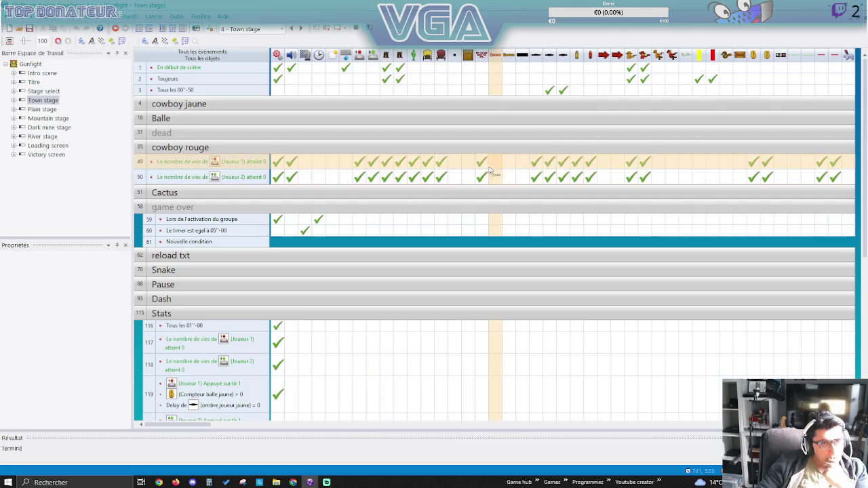
left_click_drag(483, 174, 484, 177)
left_click(502, 187)
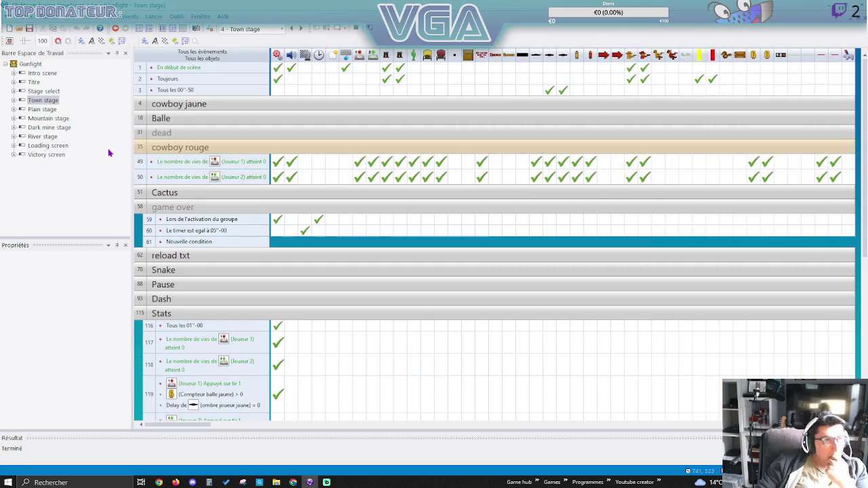
left_click(31, 65)
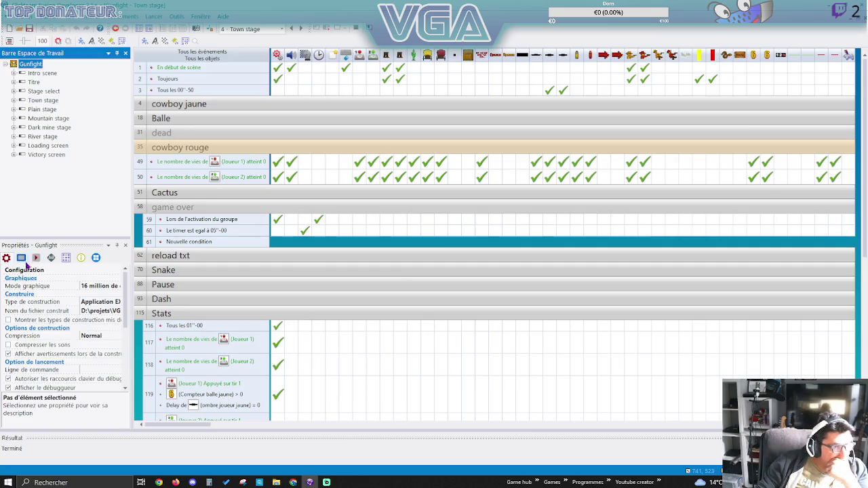
Enable Changer la résolution in Gunfight's window settings and save.
left_click(22, 259)
scroll(82, 318, "down", 4)
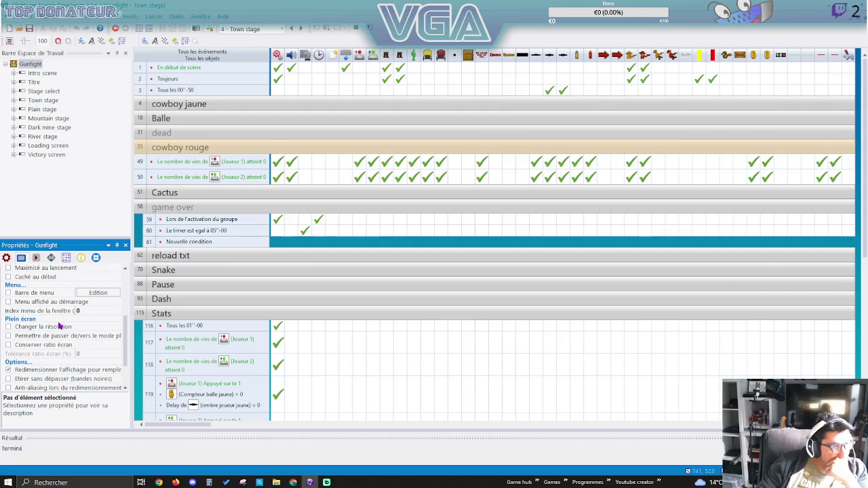
left_click(8, 327)
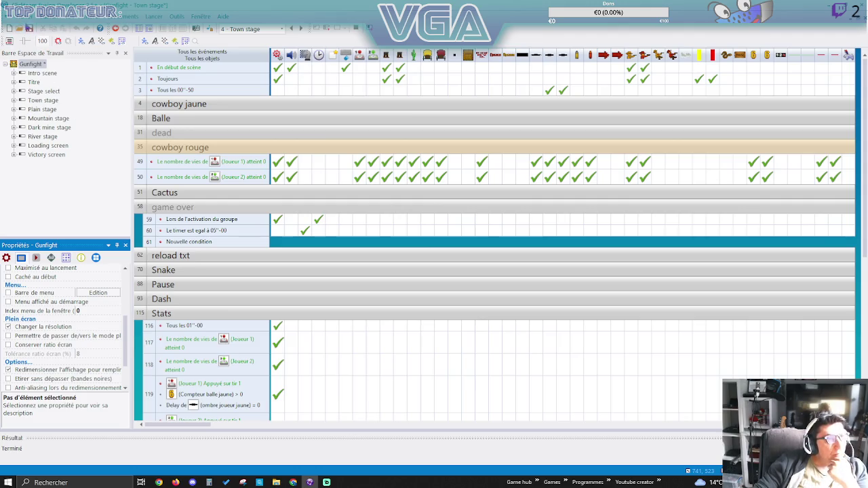
left_click(29, 29)
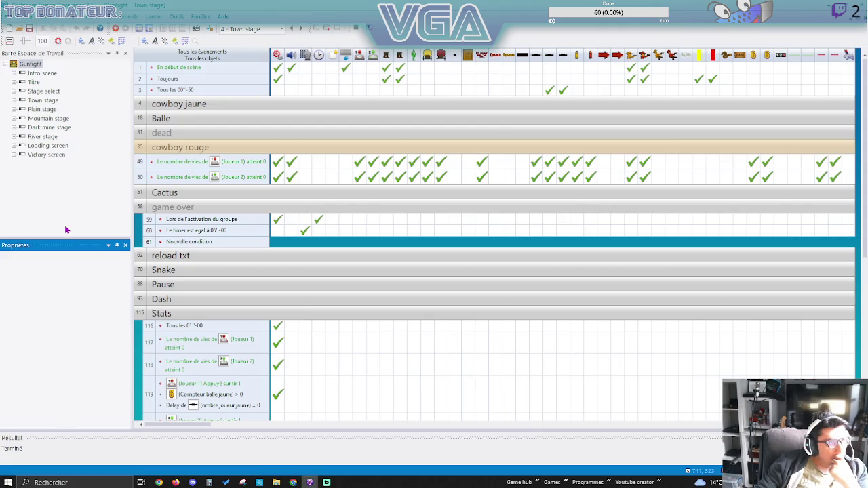
Open the Gunfight application icon in the icon editor from the About properties.
left_click(30, 65)
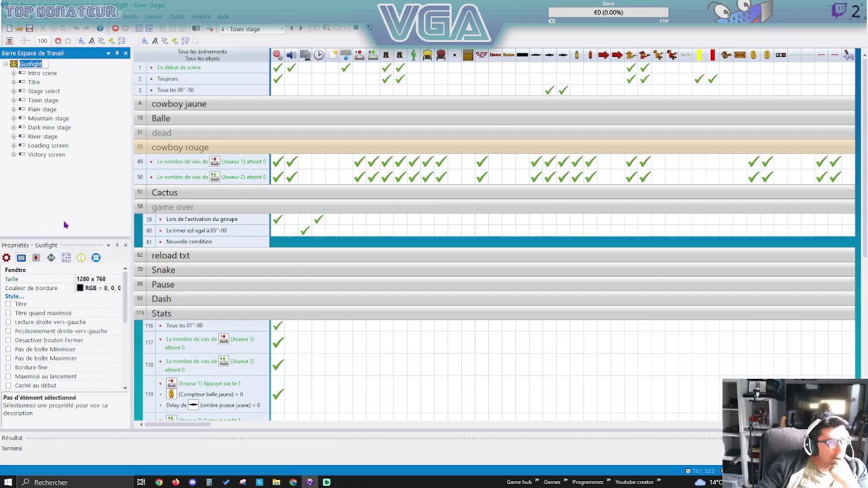
left_click(95, 260)
left_click(81, 259)
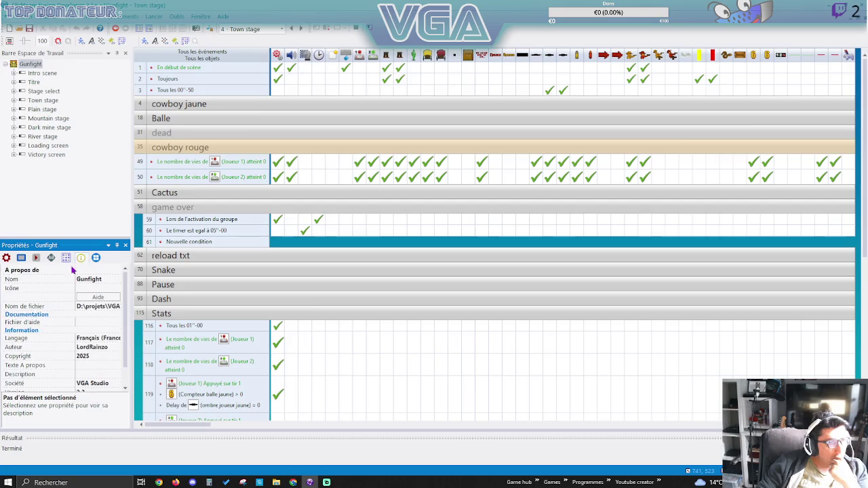
left_click(89, 289)
left_click(109, 289)
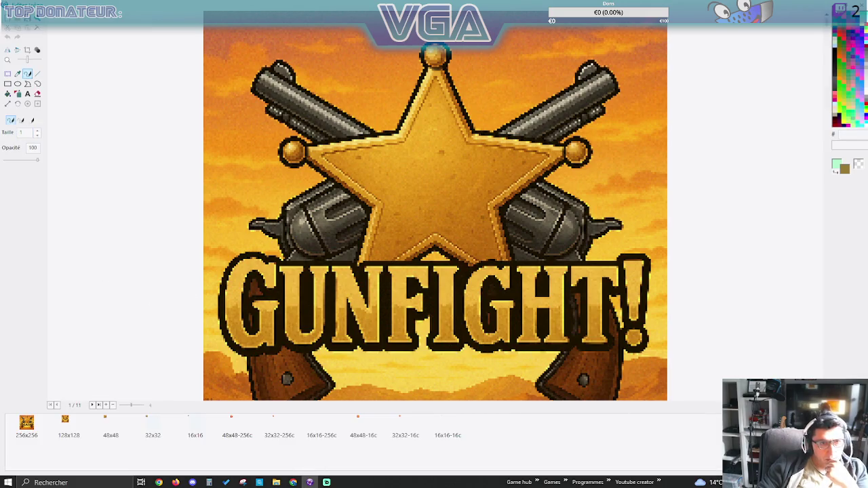
Close the icon editor, save, and build Gunfight as a standalone application.
key("Escape")
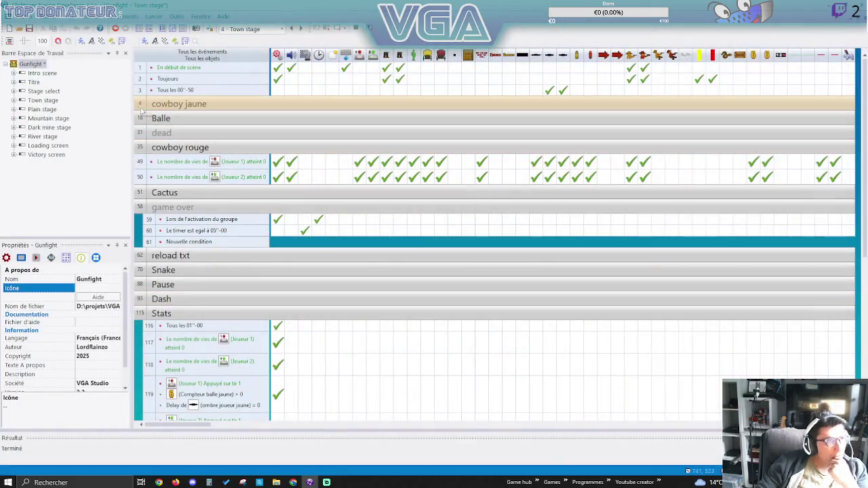
left_click(29, 29)
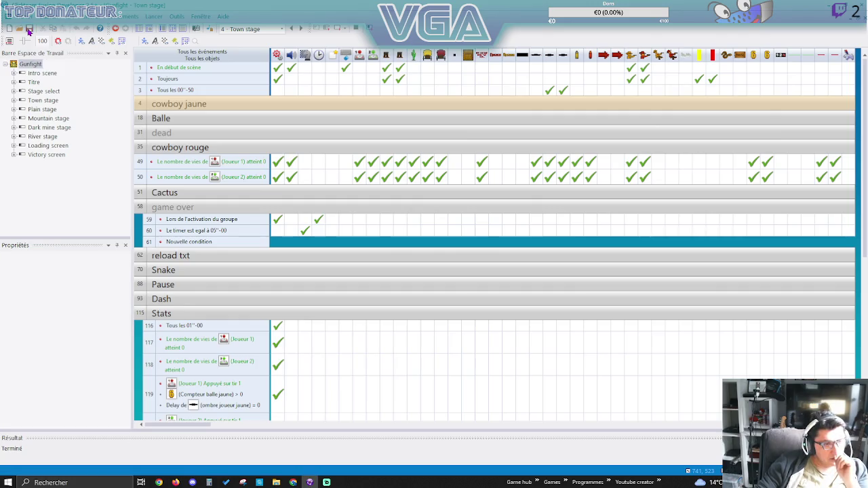
left_click(27, 17)
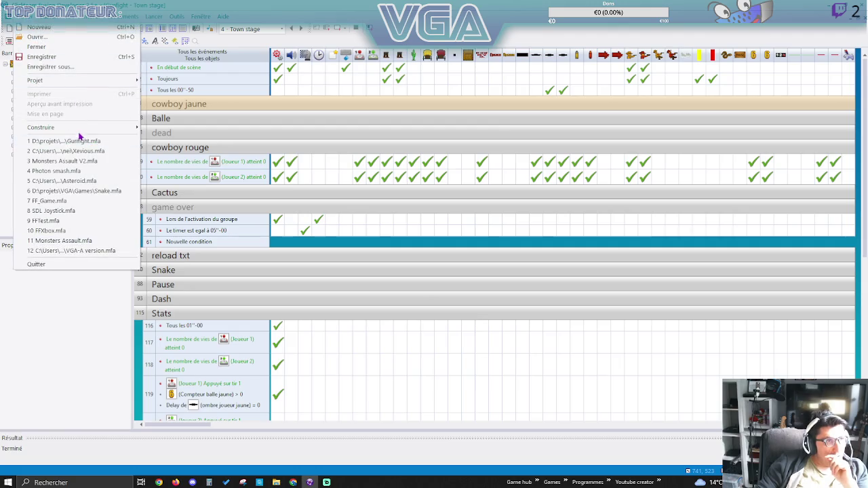
mouse_move(79, 129)
left_click(194, 146)
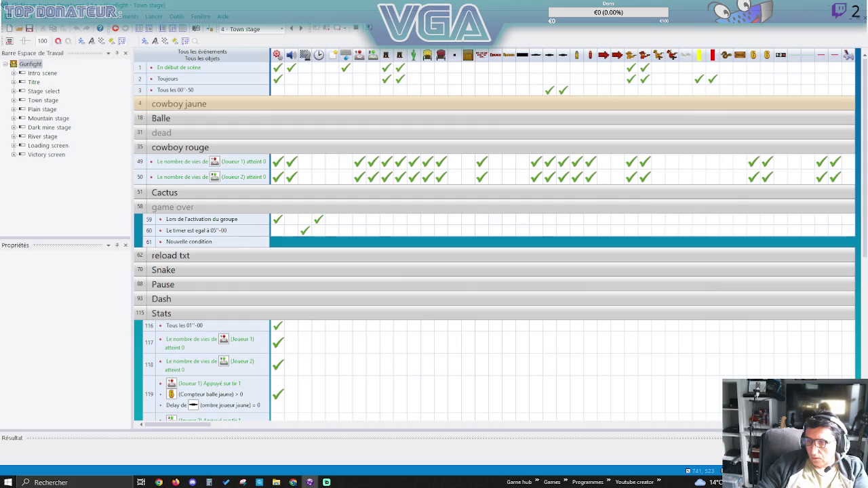
key("F8")
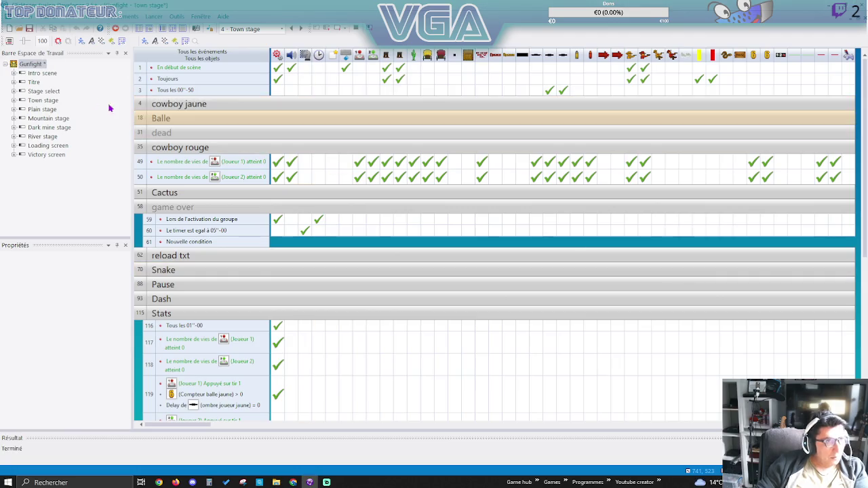
Close Gunfight, saving changes, and load Photon Smash from the recent projects.
right_click(22, 65)
left_click(61, 203)
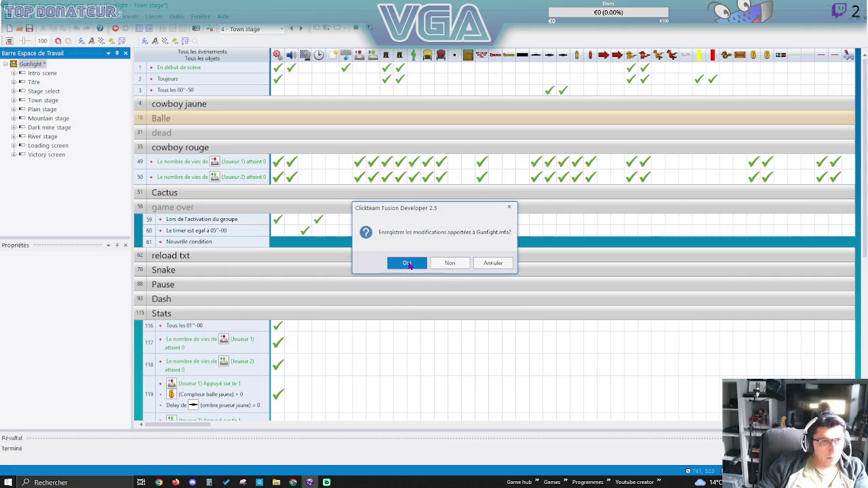
left_click(411, 264)
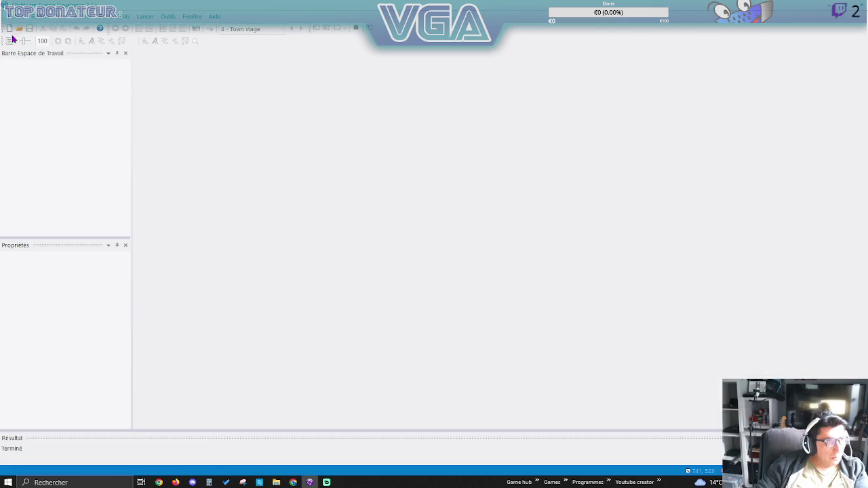
left_click(15, 17)
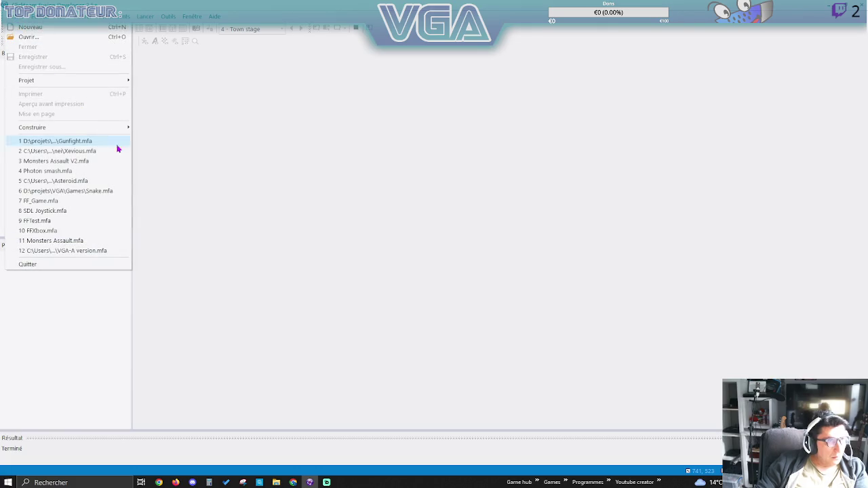
left_click(68, 172)
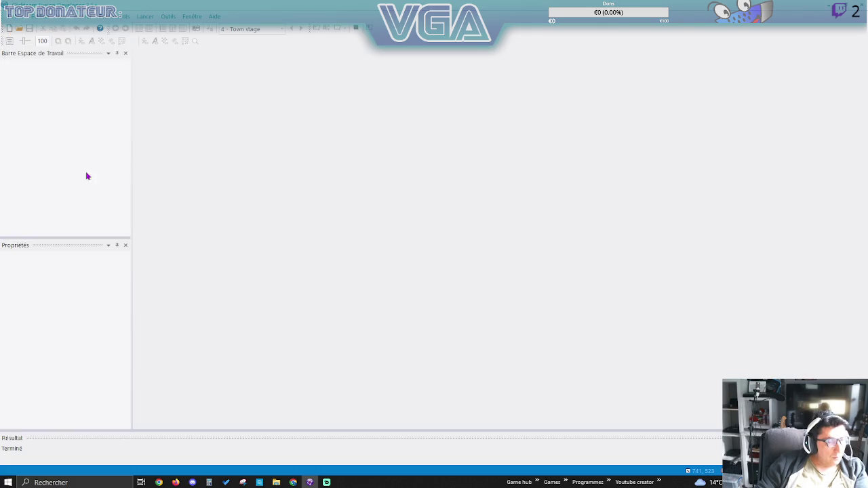
Review Photon Smash's frames and window settings, then open the Main frame.
left_click(46, 73)
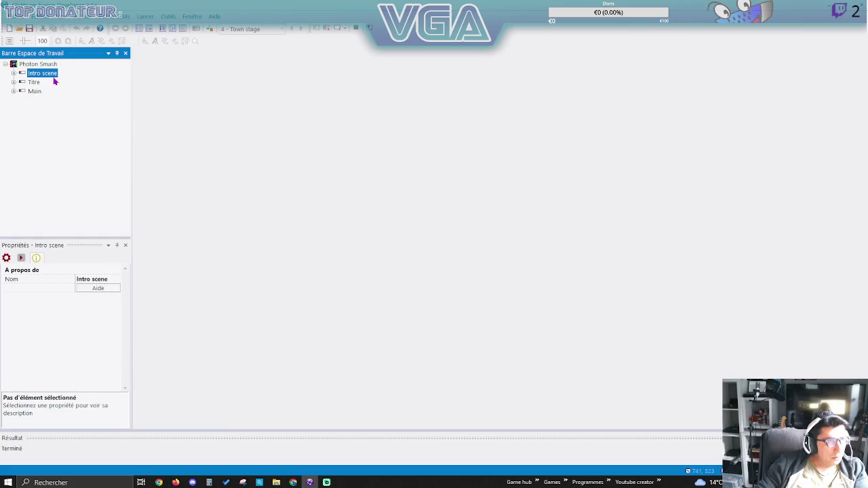
left_click(34, 92)
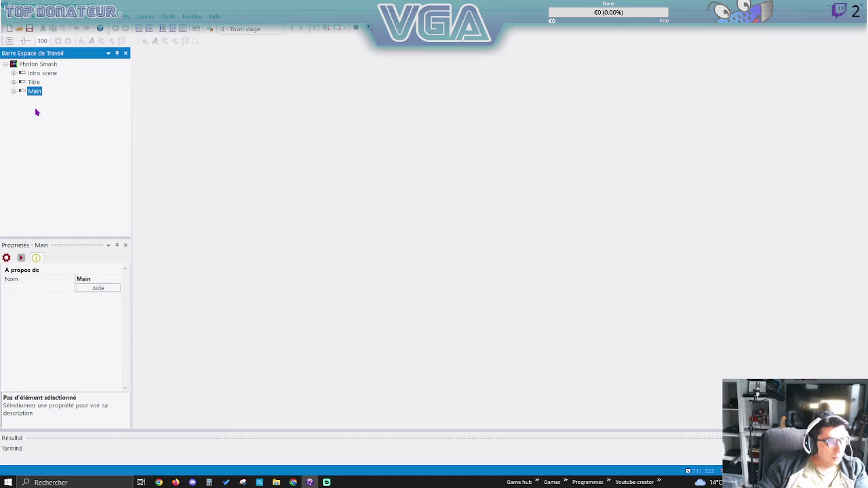
left_click(27, 63)
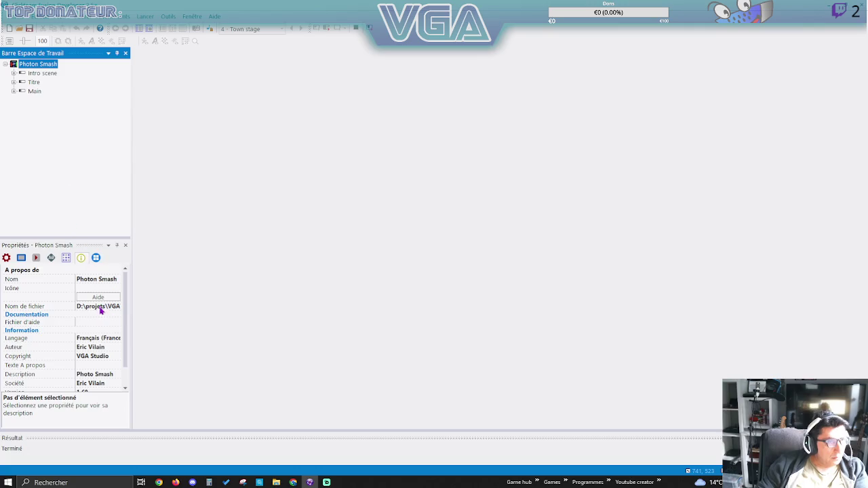
left_click(21, 259)
scroll(78, 303, "down", 4)
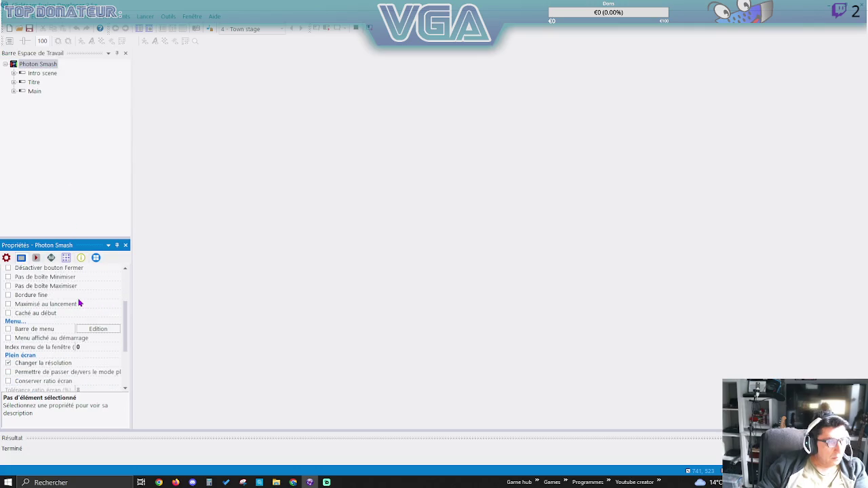
scroll(61, 319, "down", 2)
scroll(50, 281, "up", 3)
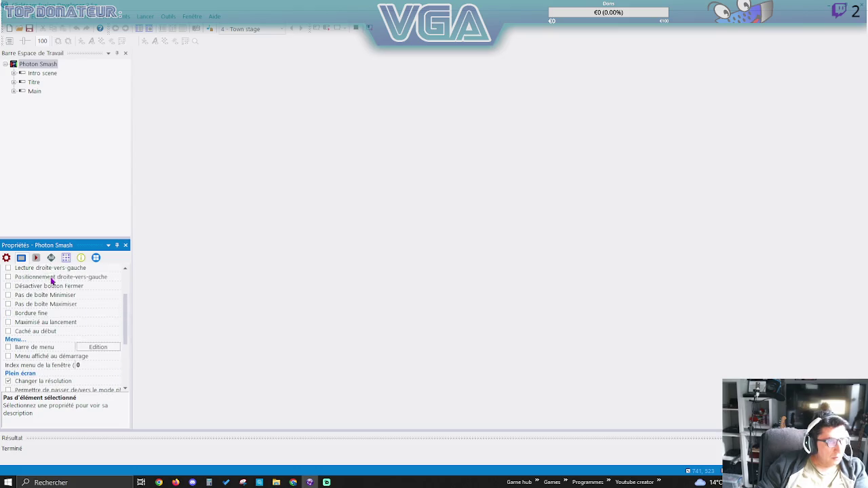
double_click(32, 91)
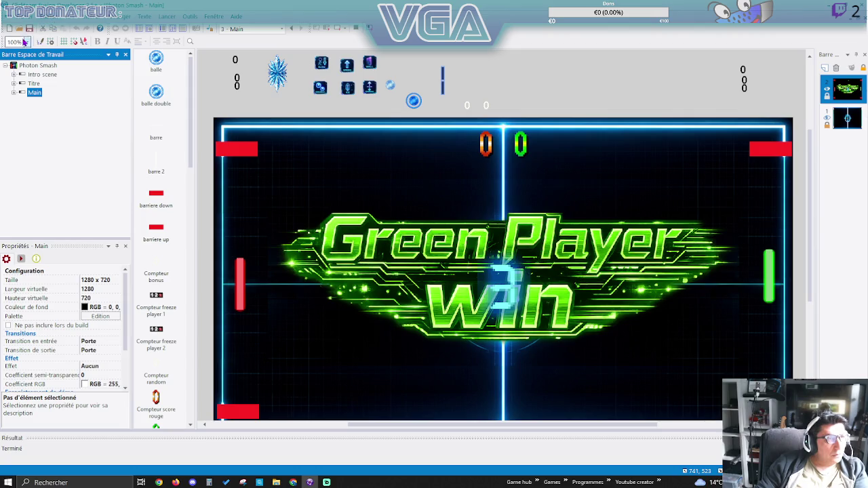
Build Photon Smash via Fichier > Construire > Application, then close the project.
left_click(14, 16)
mouse_move(133, 94)
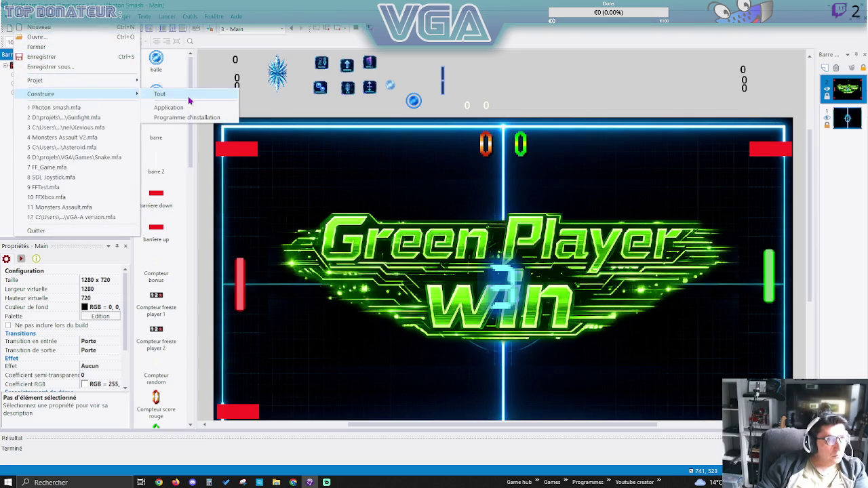
left_click(175, 110)
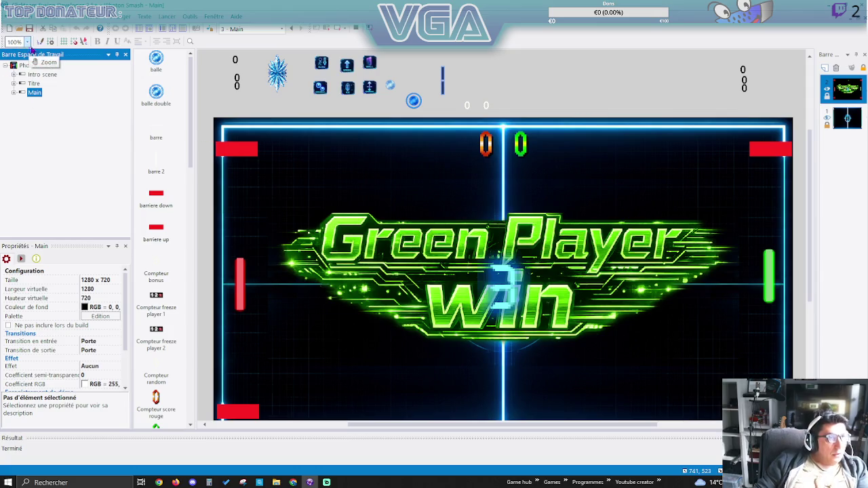
right_click(41, 66)
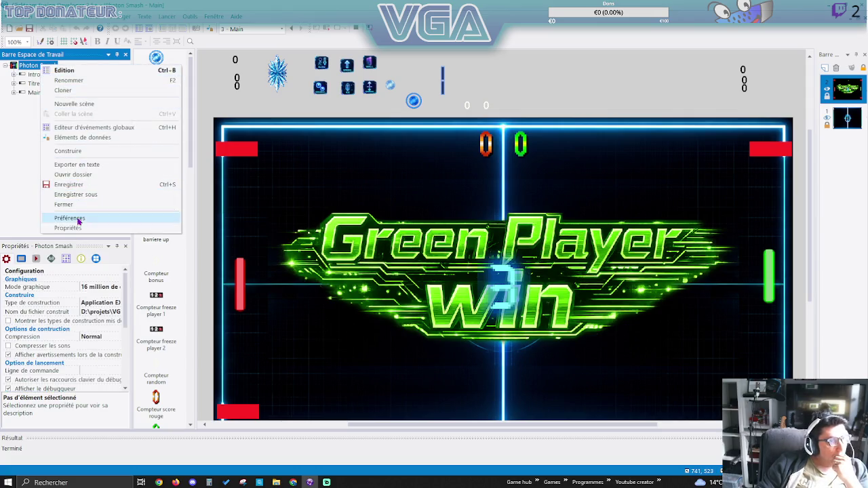
left_click(68, 206)
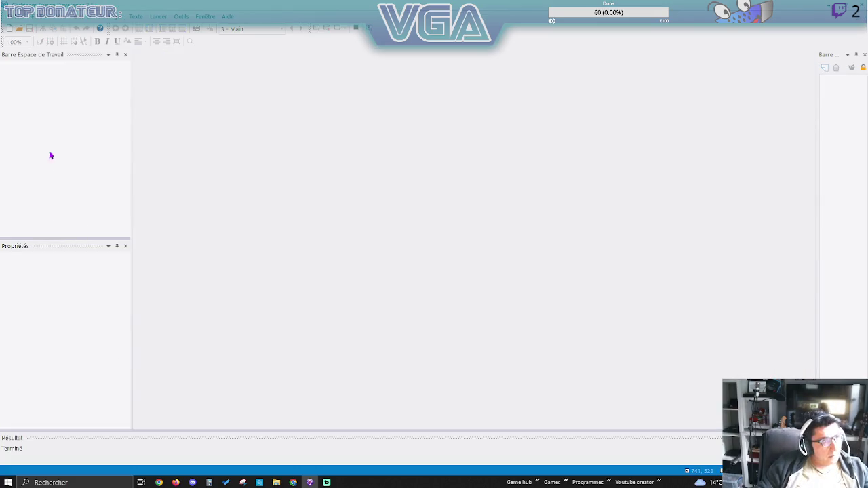
Load the Monsters Assault project from the recent projects list.
left_click(20, 18)
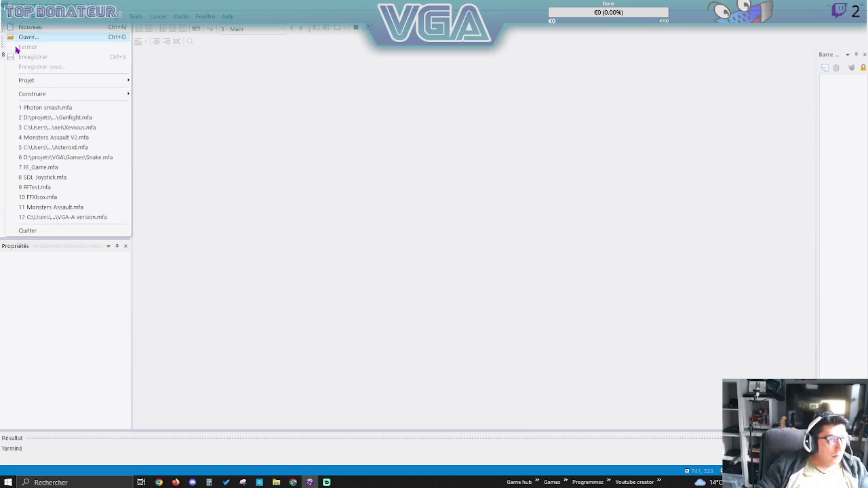
left_click(44, 136)
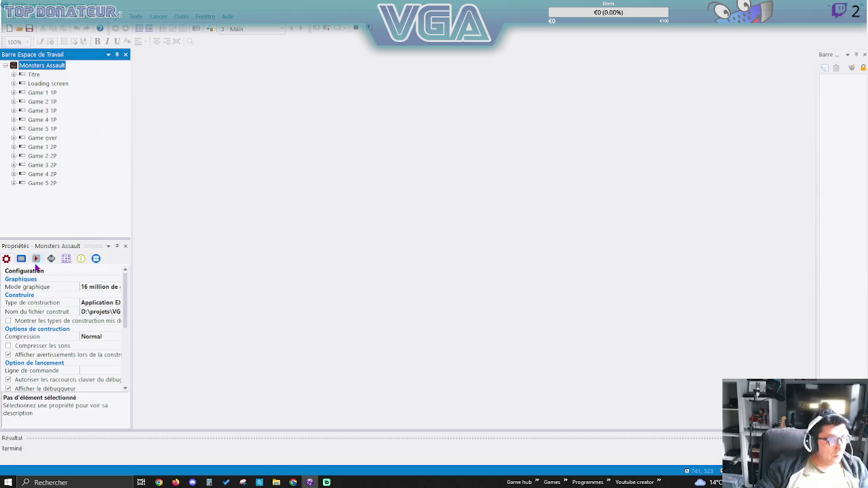
left_click(23, 65)
Set the window border colour to black, save, and open the Game 1 1P frame.
left_click(21, 259)
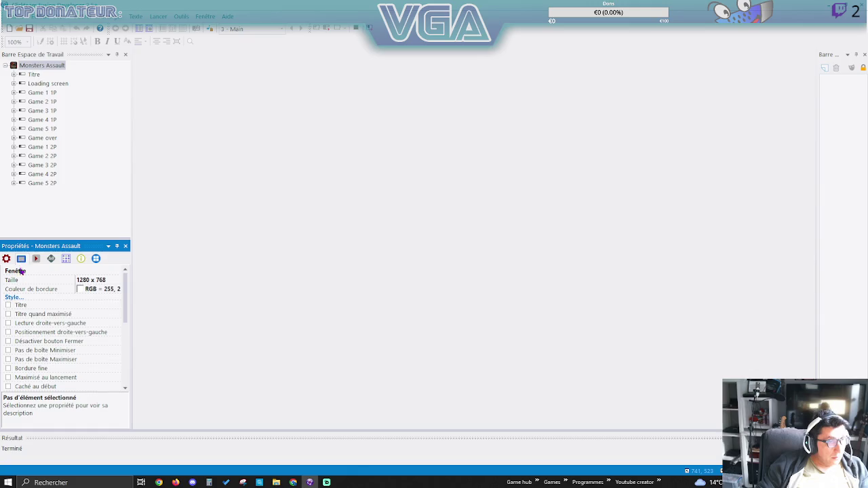
left_click(80, 292)
left_click(82, 291)
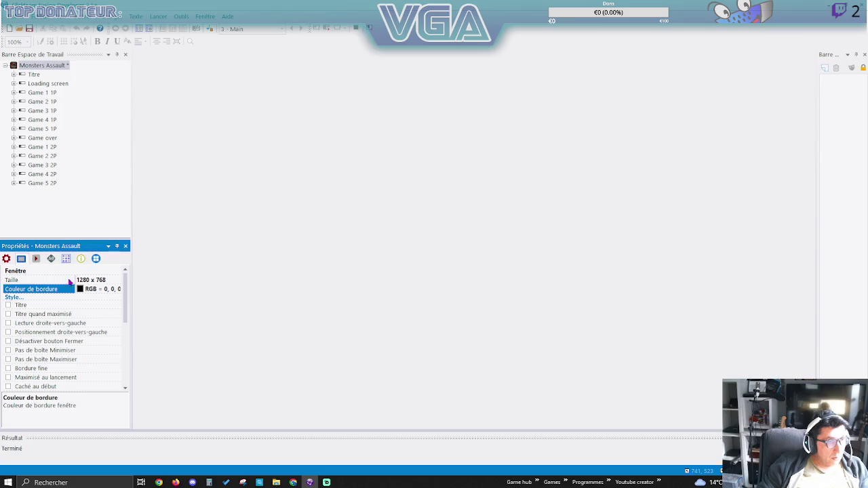
scroll(76, 318, "down", 5)
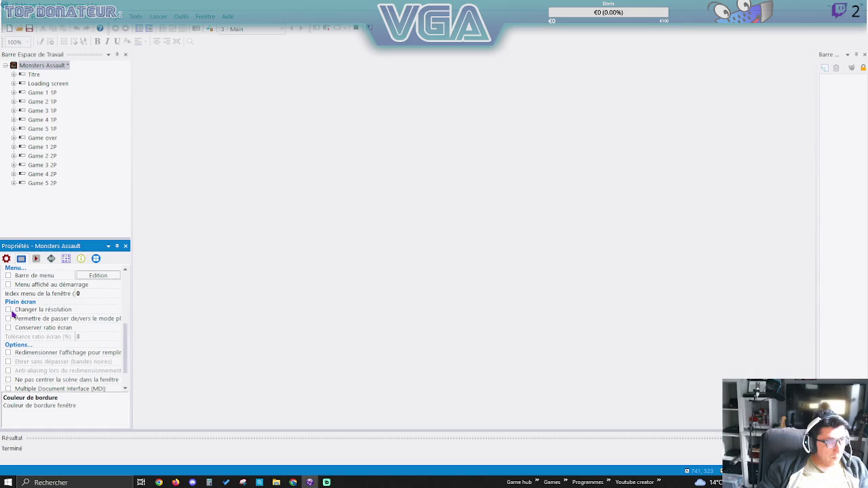
scroll(73, 328, "up", 3)
scroll(73, 328, "up", 1)
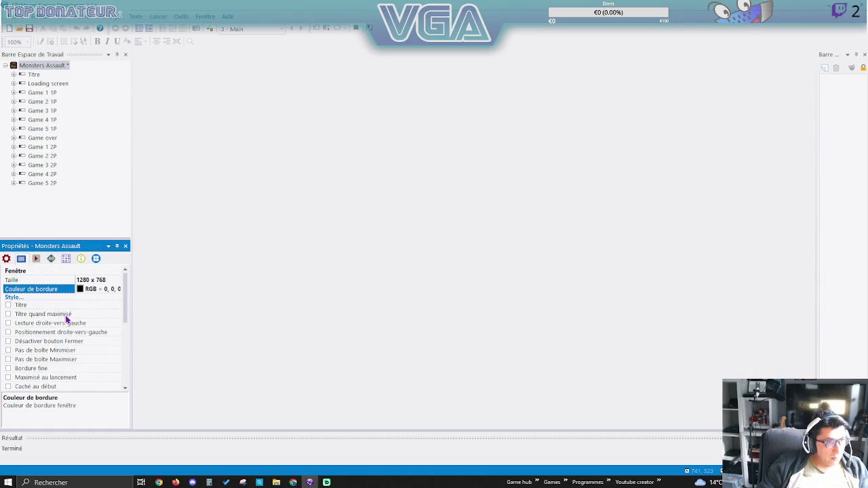
left_click(30, 28)
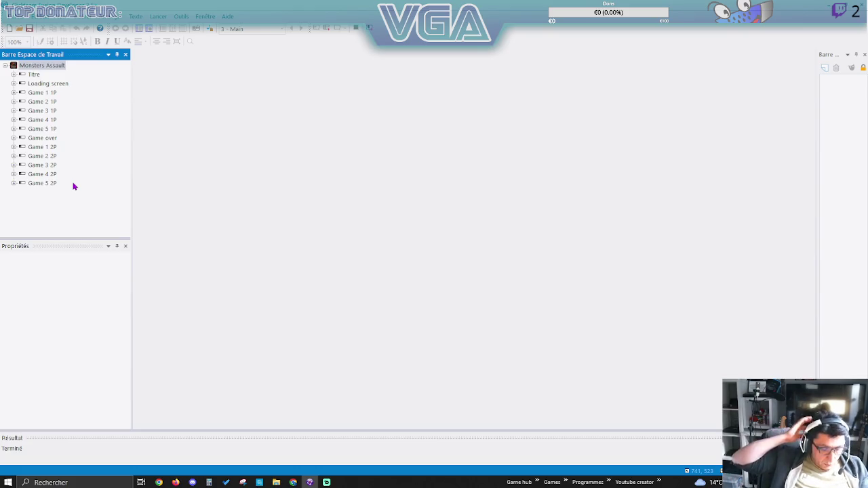
double_click(42, 92)
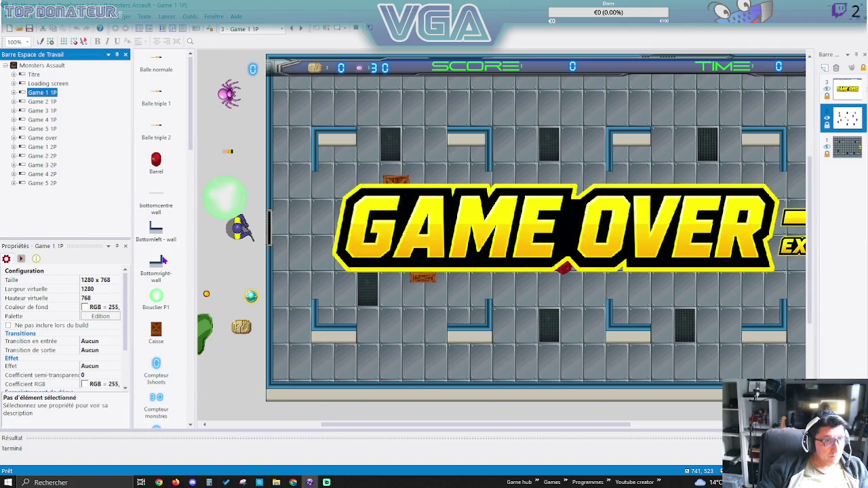
In Game 1 1P, select the Mur horizontal walls, then the Mur vertical walls.
scroll(161, 196, "down", 3)
scroll(157, 226, "down", 5)
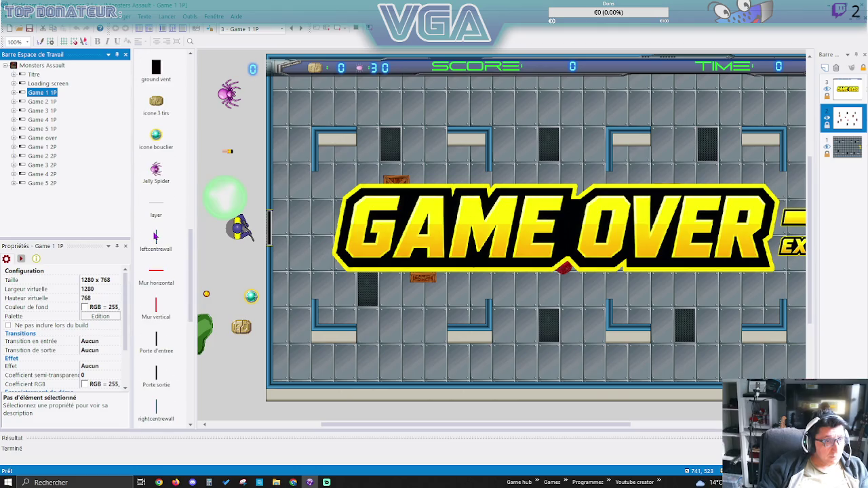
left_click(156, 274)
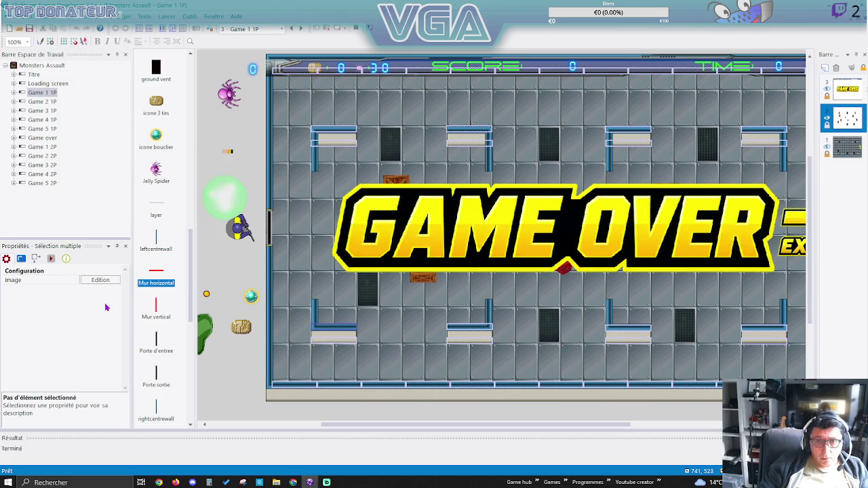
left_click_drag(346, 432, 380, 428)
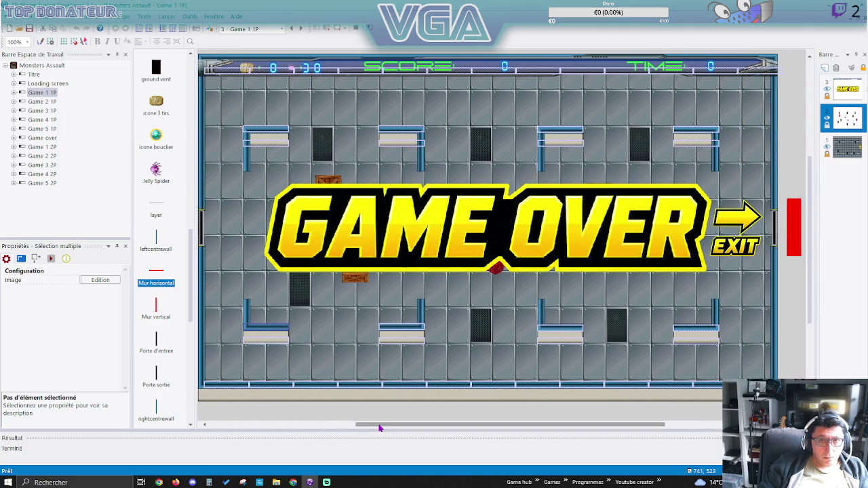
left_click(156, 307)
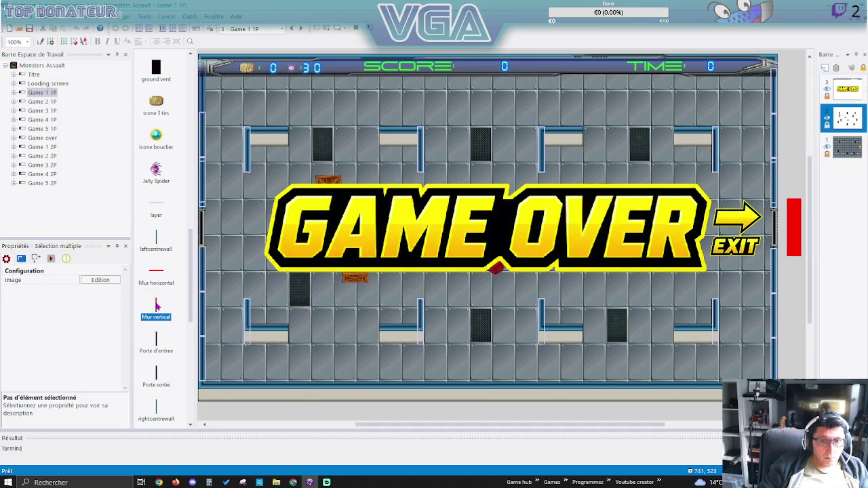
Deselect the vertical walls and bring up the Game 2 1P frame.
left_click(40, 102)
left_click(40, 102)
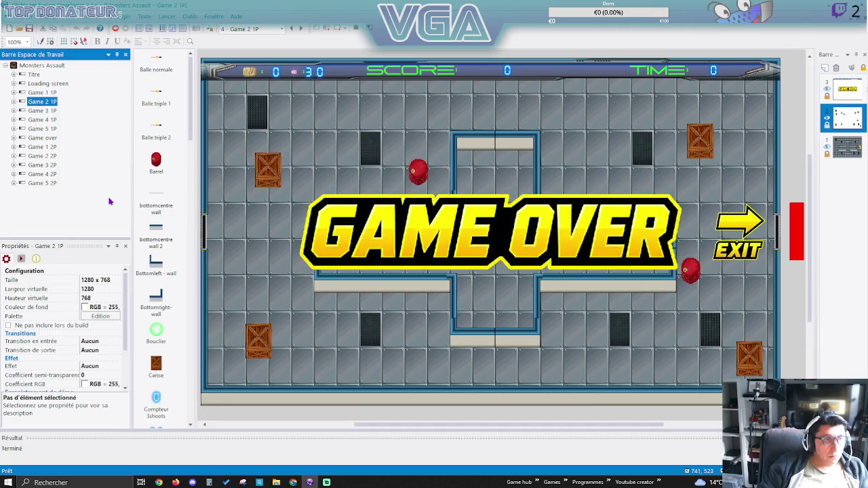
scroll(163, 237, "down", 10)
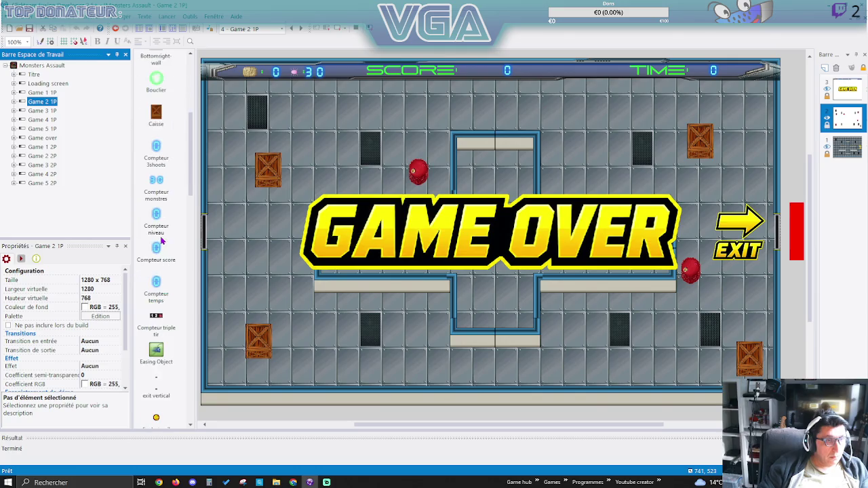
scroll(161, 241, "down", 5)
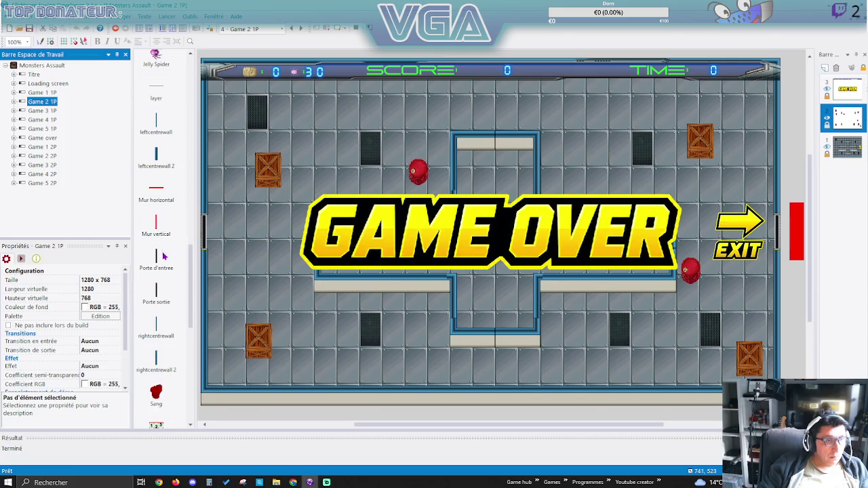
Alternate between Mur horizontal and Mur vertical in Game 2 1P, then open Game 3 1P.
left_click(157, 189)
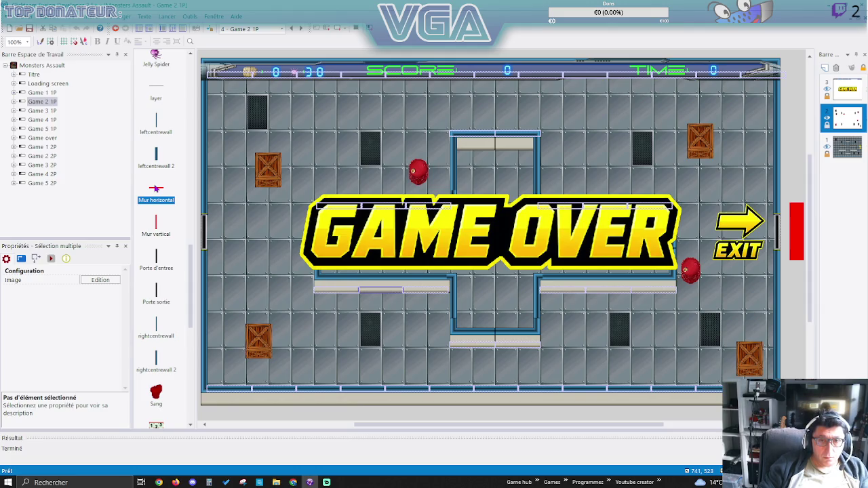
left_click(155, 224)
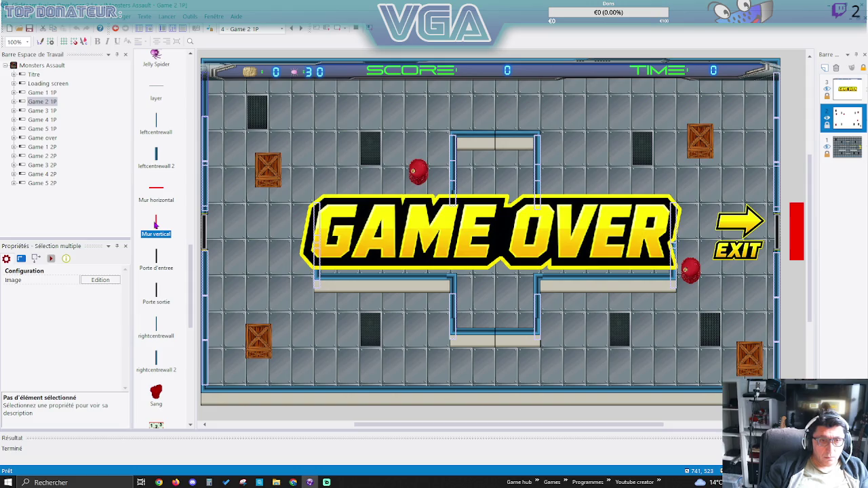
left_click(155, 196)
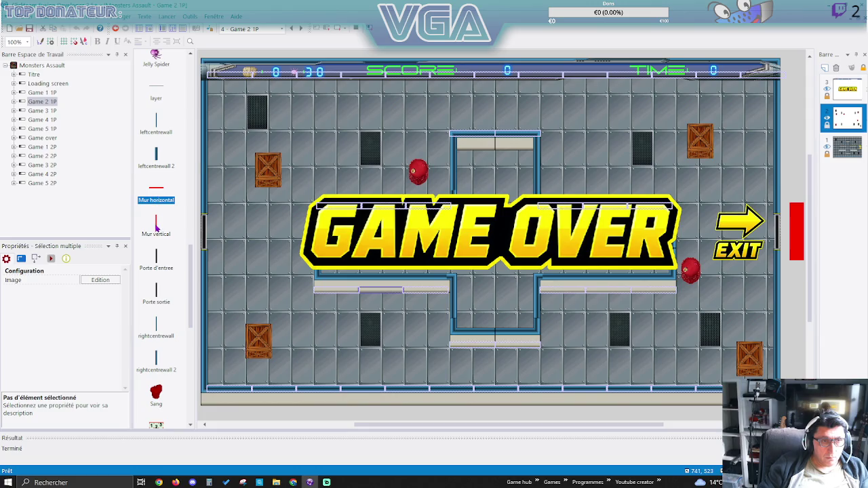
left_click(157, 226)
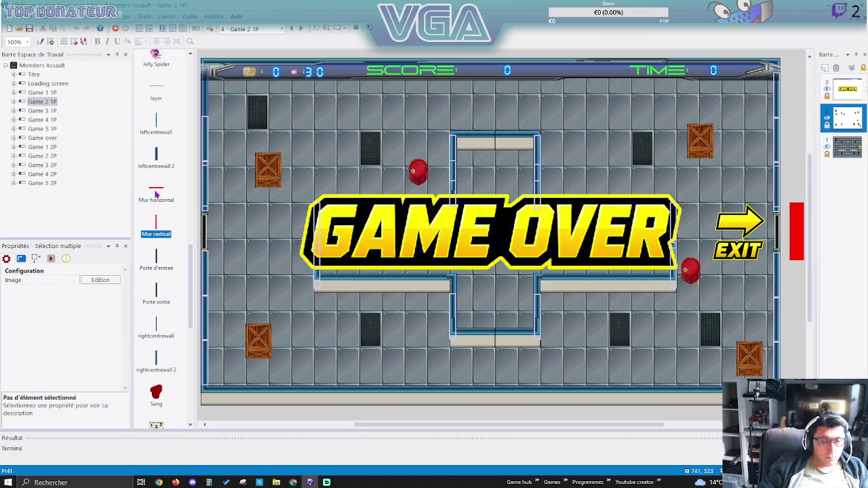
left_click(157, 196)
left_click(154, 226)
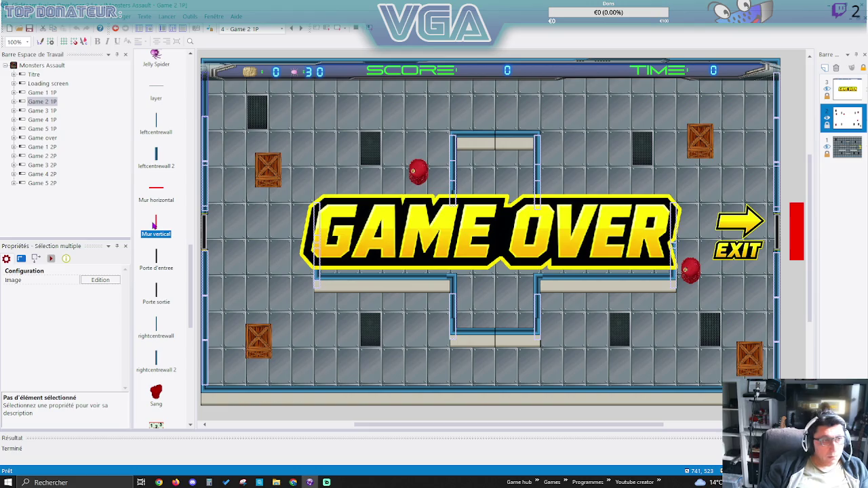
double_click(48, 111)
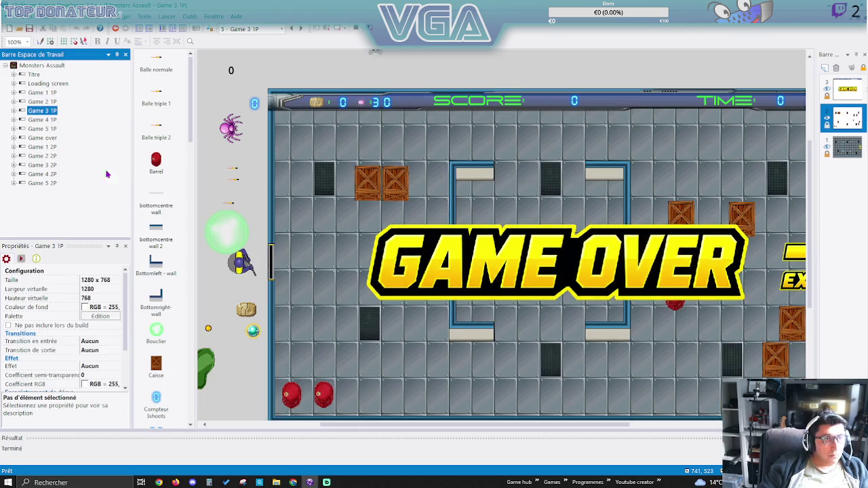
Select Game 3 1P's Mur horizontal walls, then its Mur vertical walls.
scroll(159, 308, "down", 10)
scroll(160, 310, "down", 5)
left_click(153, 191)
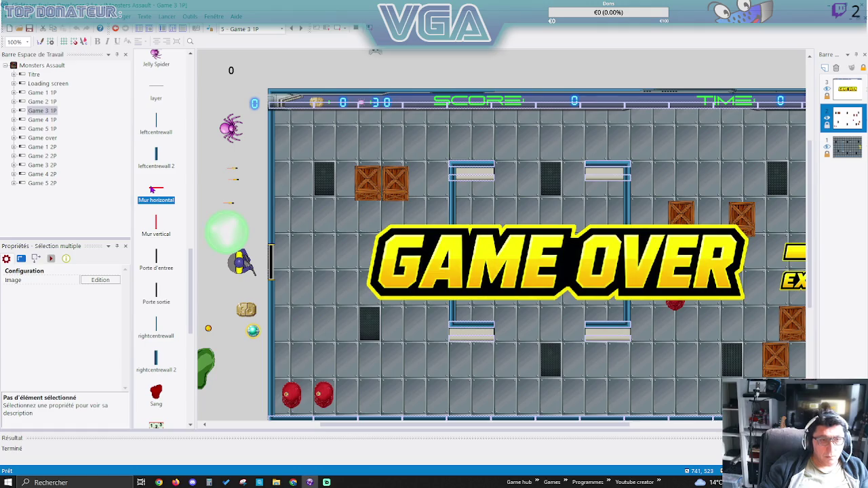
left_click(156, 222)
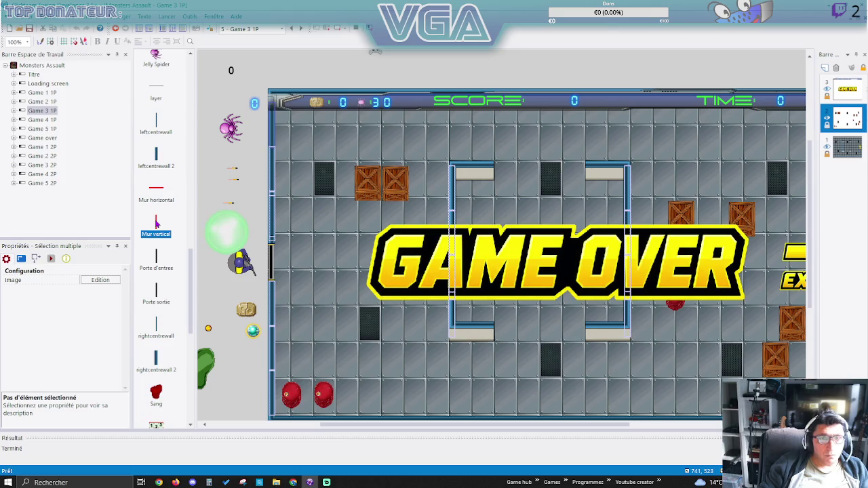
mouse_move(497, 429)
left_mouse_down()
mouse_move(524, 428)
mouse_move(513, 425)
left_mouse_up()
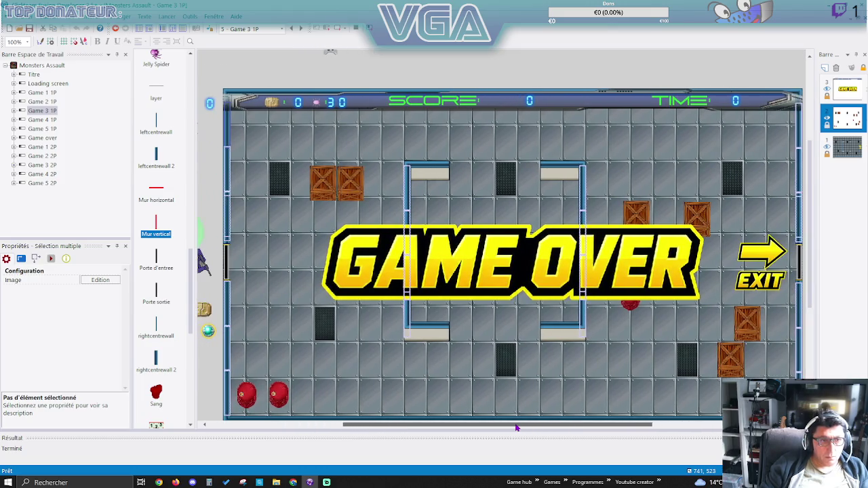
Open Game 4 1P, toggle its horizontal and vertical wall selections, then switch to Game 5 1P.
double_click(45, 119)
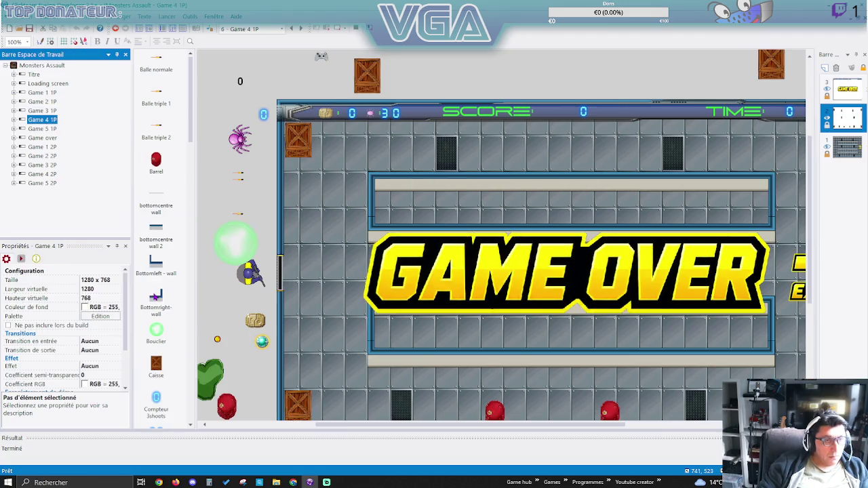
left_click_drag(319, 424, 354, 423)
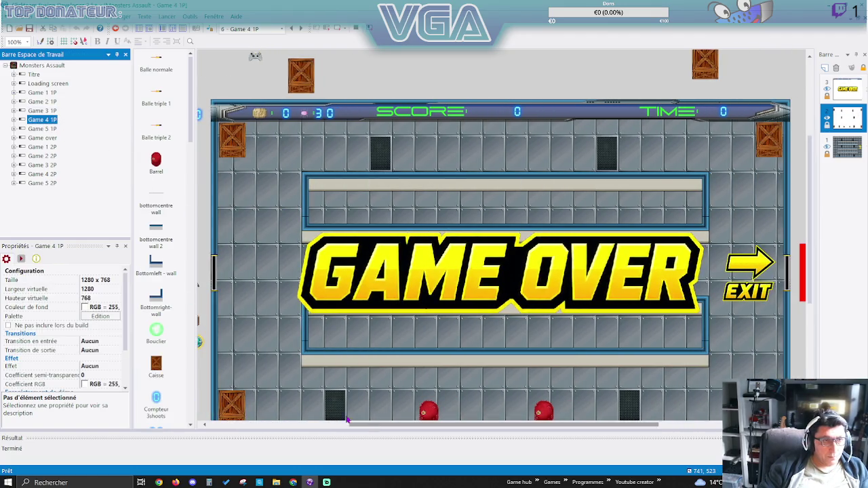
scroll(414, 302, "down", 2)
scroll(407, 301, "up", 1)
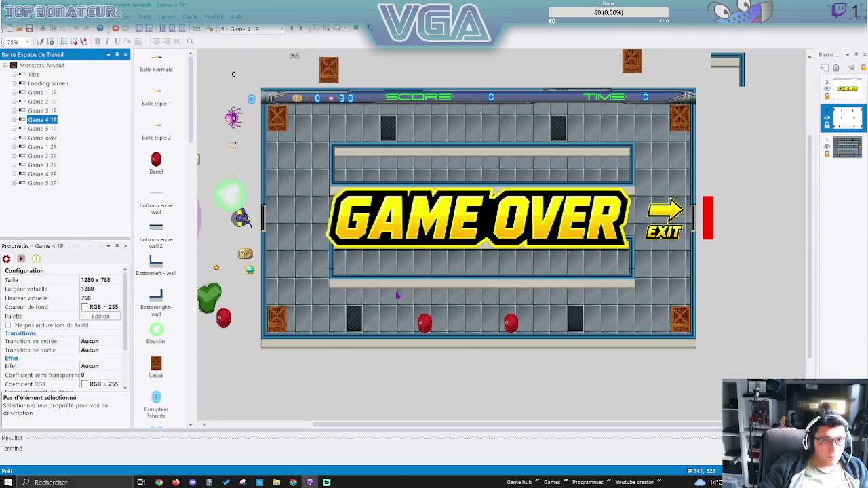
scroll(156, 299, "down", 3)
scroll(156, 298, "down", 1)
left_click(157, 293)
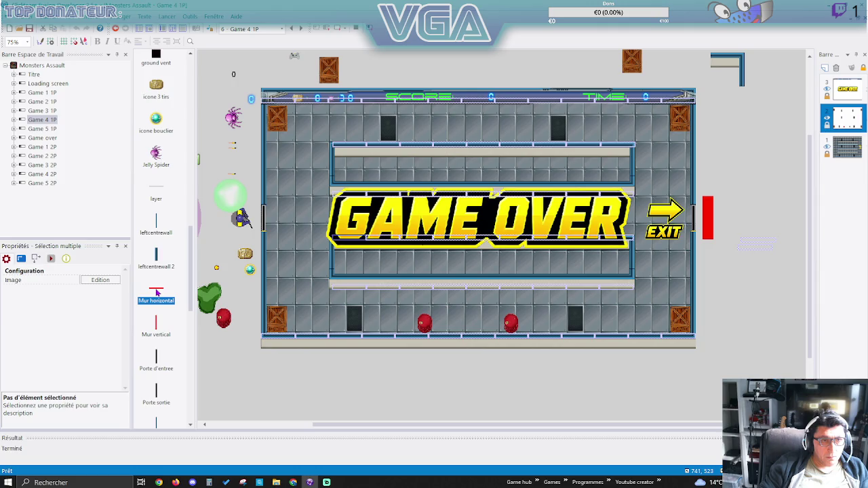
left_click(157, 322)
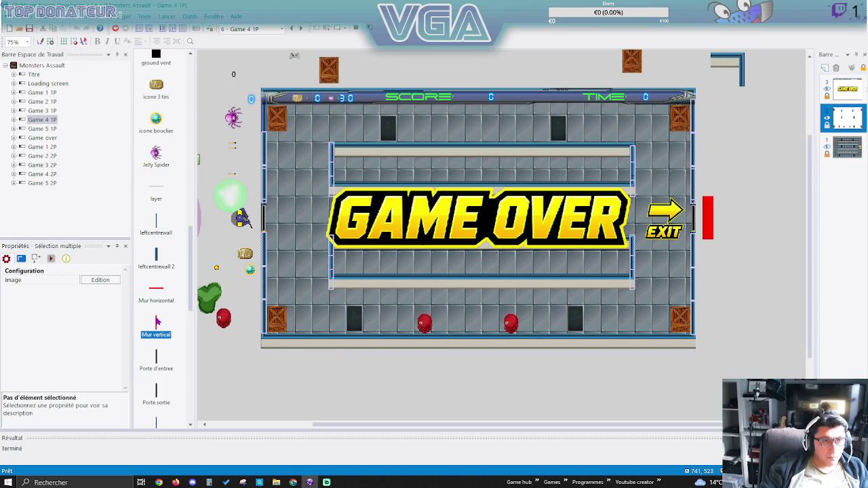
left_click(157, 293)
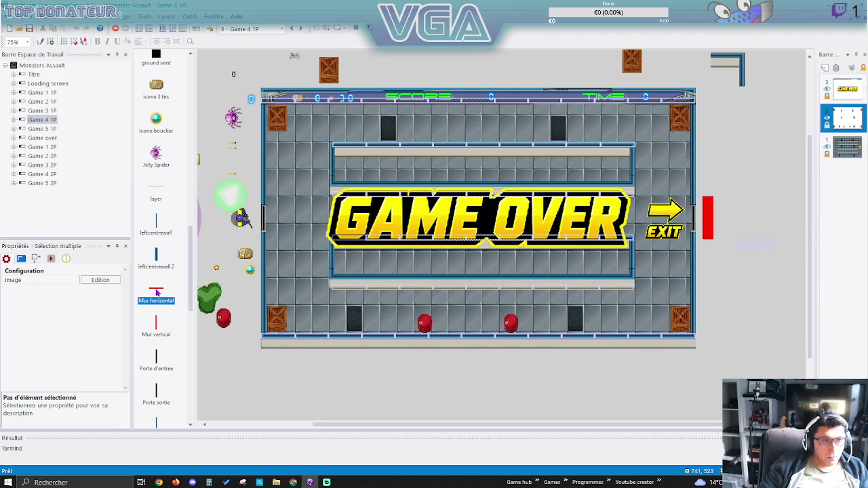
left_click(31, 129)
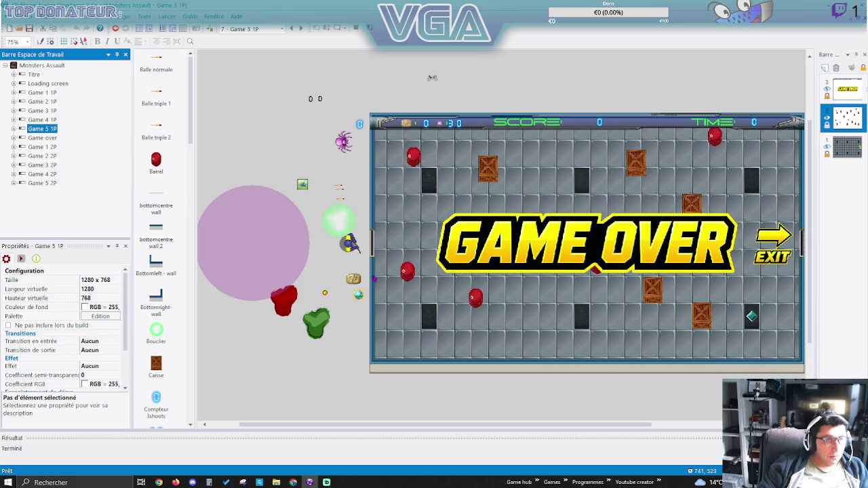
Select Game 5 1P's horizontal then vertical walls, then open Game 1 2P.
left_click_drag(384, 428, 438, 428)
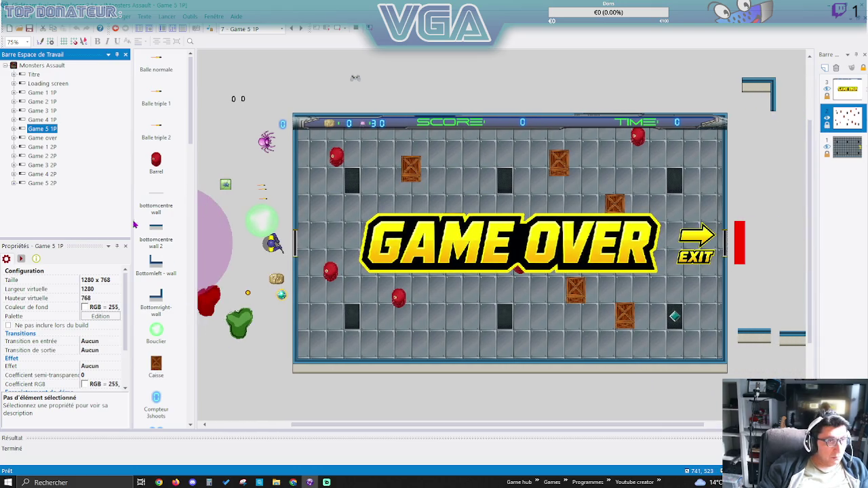
scroll(174, 293, "down", 4)
scroll(174, 294, "down", 8)
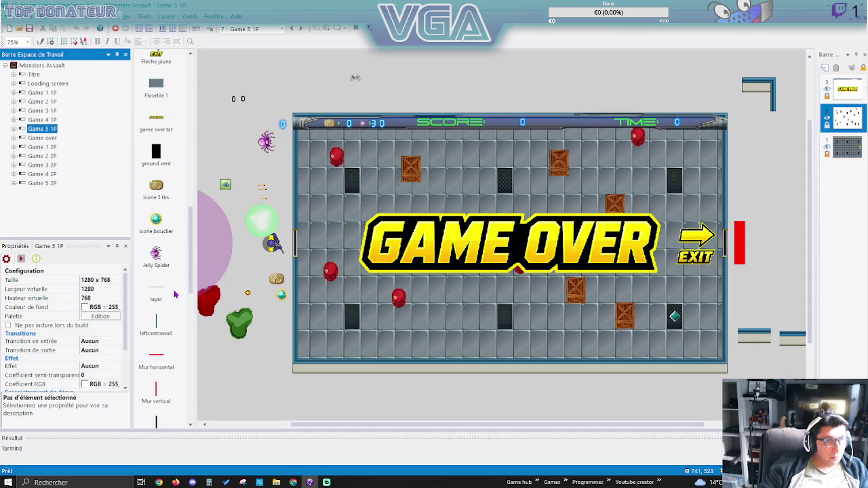
left_click(161, 359)
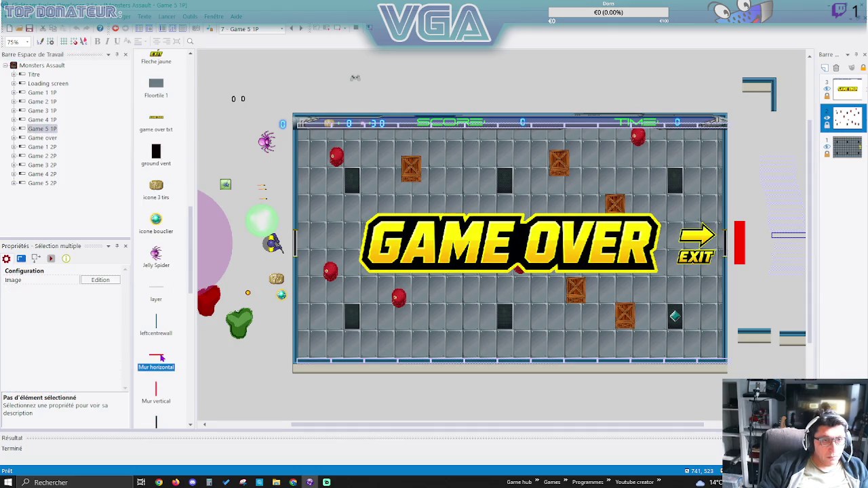
left_click(156, 387)
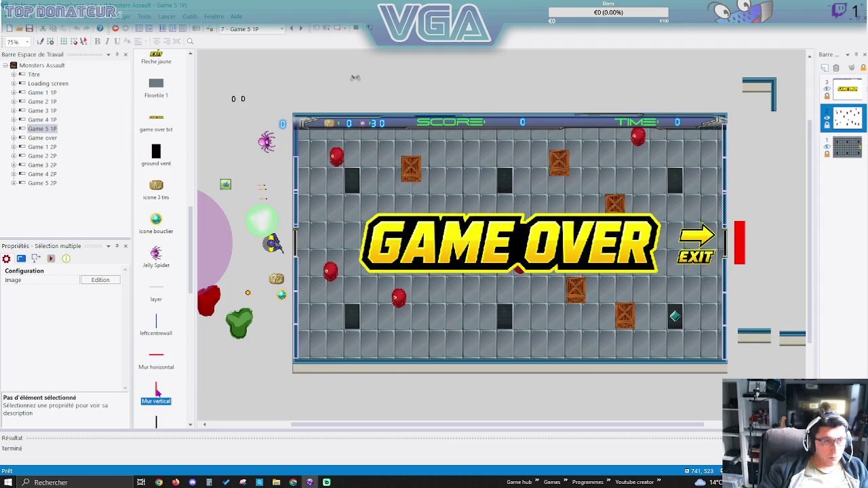
double_click(42, 146)
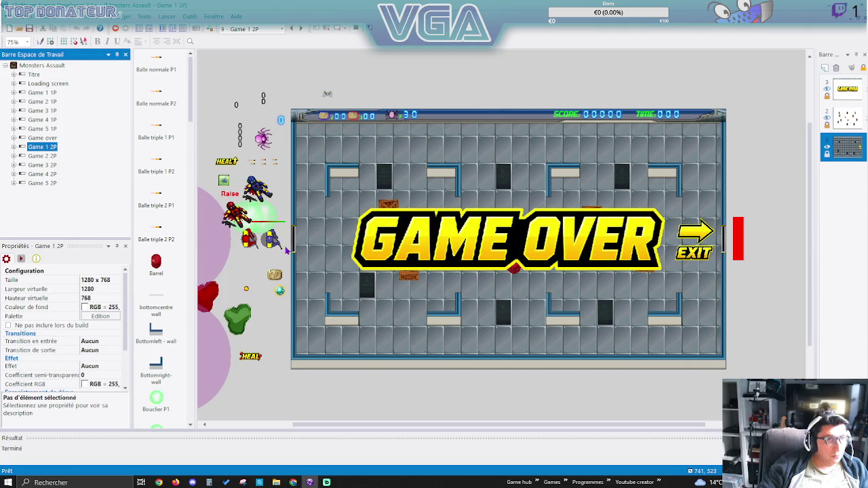
Toggle Game 1 2P between Mur horizontal and Mur vertical, then open Game 2 2P.
scroll(164, 341, "down", 10)
scroll(163, 341, "down", 10)
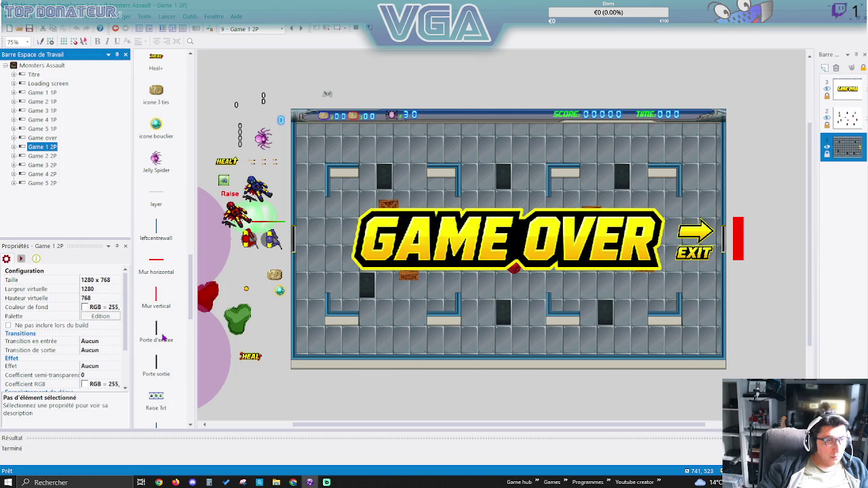
left_click(158, 268)
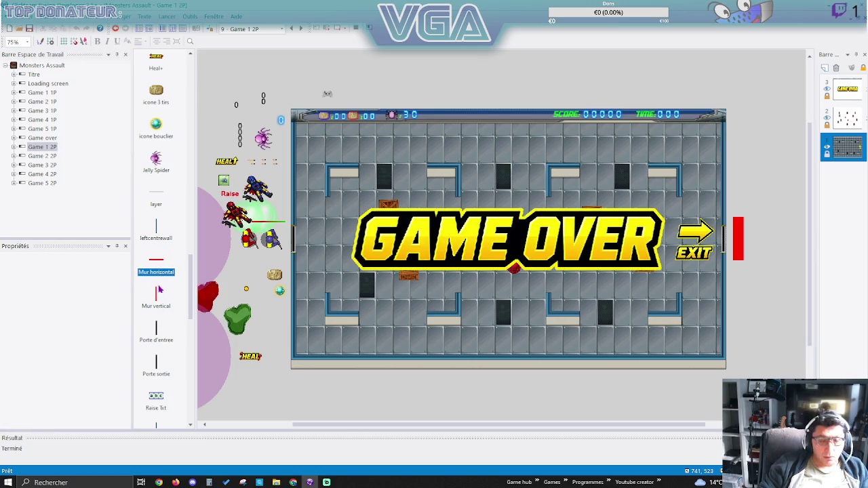
left_click(157, 300)
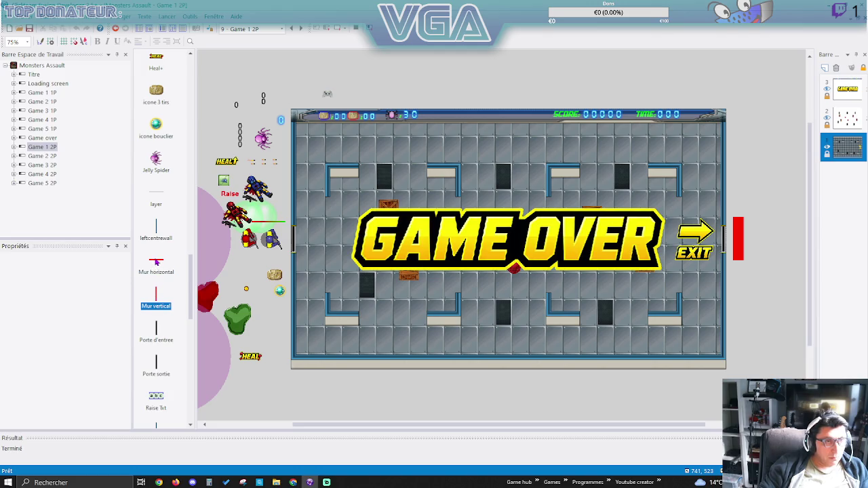
left_click(156, 263)
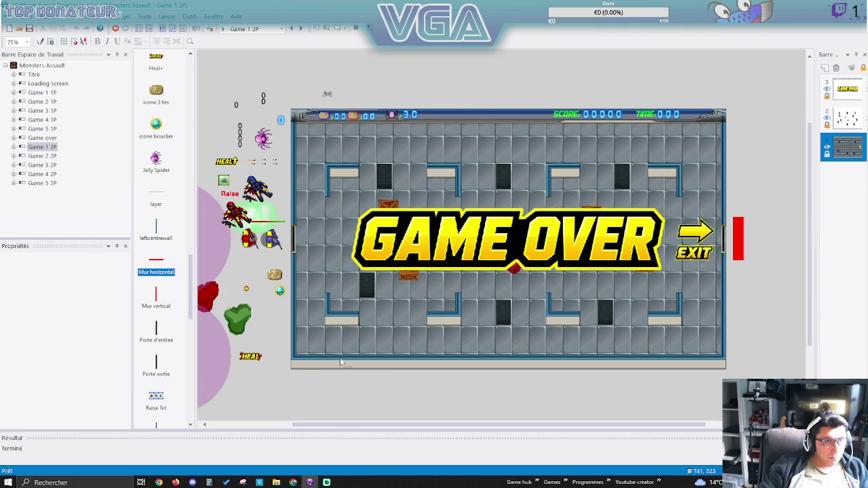
scroll(339, 360, "down", 3)
scroll(330, 245, "up", 3)
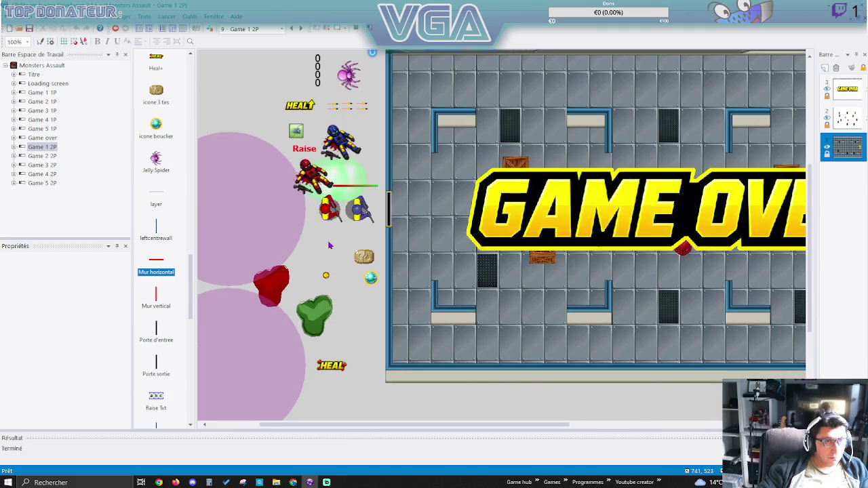
scroll(330, 246, "up", 1)
scroll(379, 265, "down", 1)
left_click(156, 304)
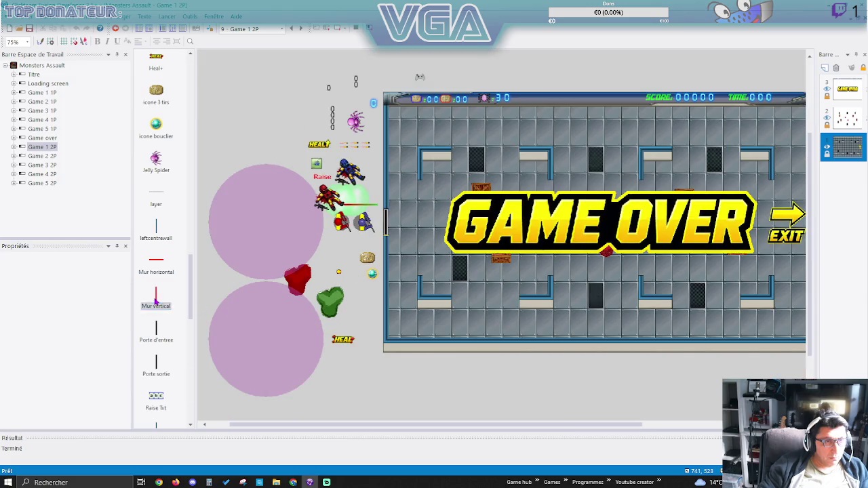
double_click(52, 157)
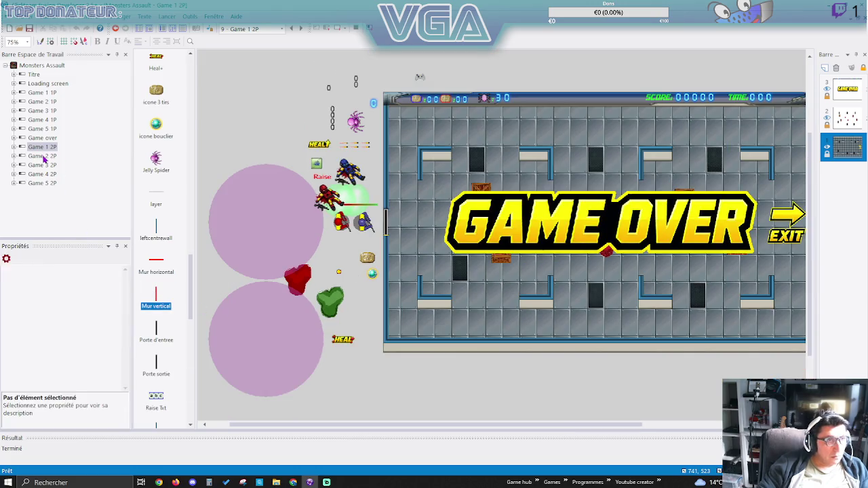
scroll(162, 327, "down", 10)
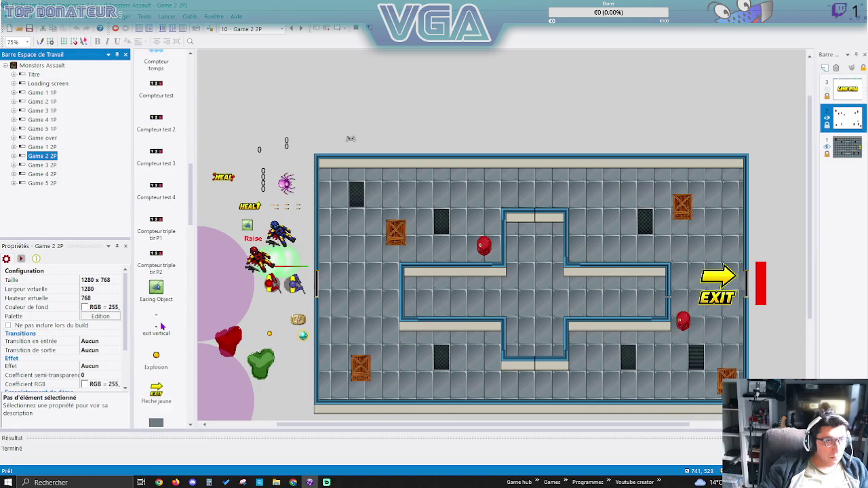
Select Game 2 2P's horizontal walls, then return to the Game 1 2P frame.
left_click(158, 297)
left_click(158, 297)
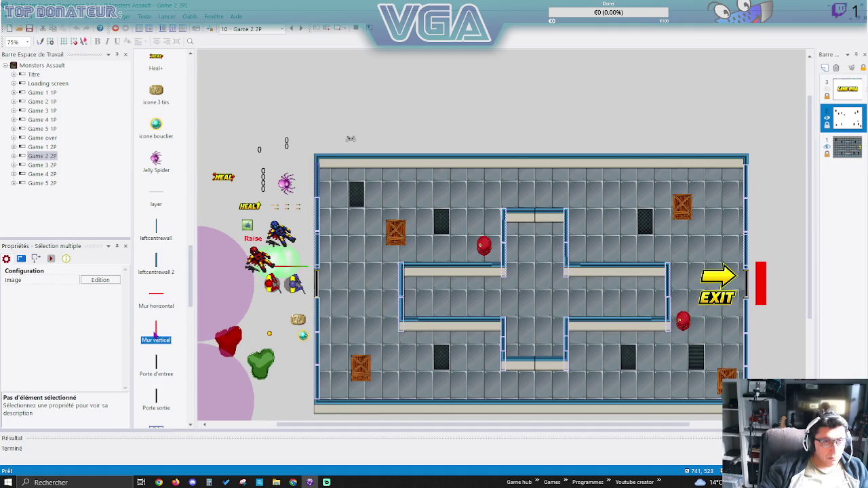
left_click(42, 147)
scroll(172, 312, "down", 10)
scroll(172, 311, "down", 5)
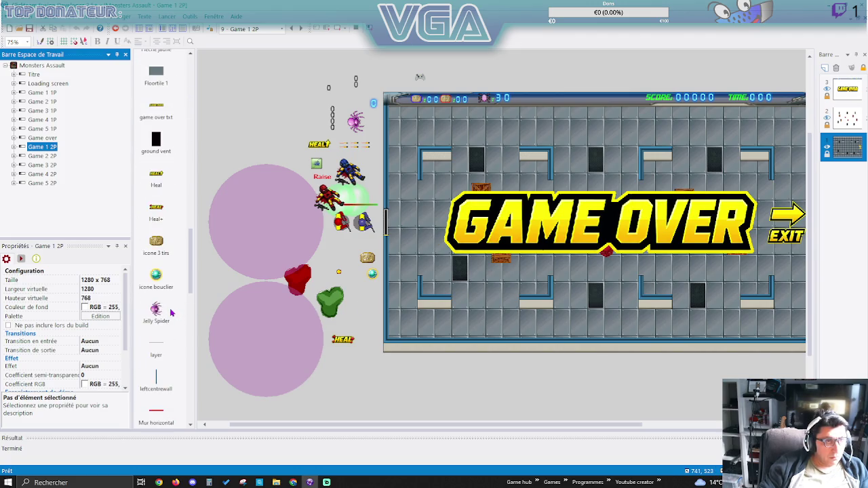
Alternate Game 1 2P's wall selections, ending on the Mur horizontal walls.
left_click(156, 265)
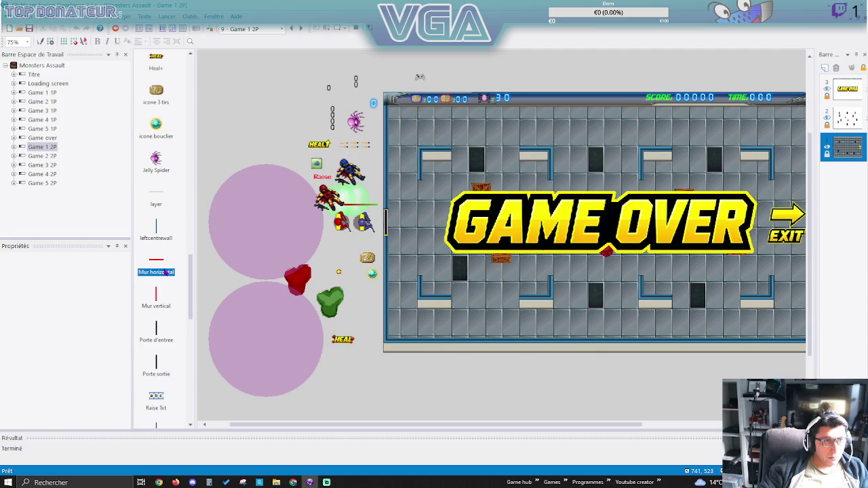
left_click(157, 295)
left_click(157, 265)
left_click(156, 301)
left_click(154, 263)
mouse_move(365, 425)
left_mouse_down()
mouse_move(509, 425)
mouse_move(426, 425)
left_mouse_up()
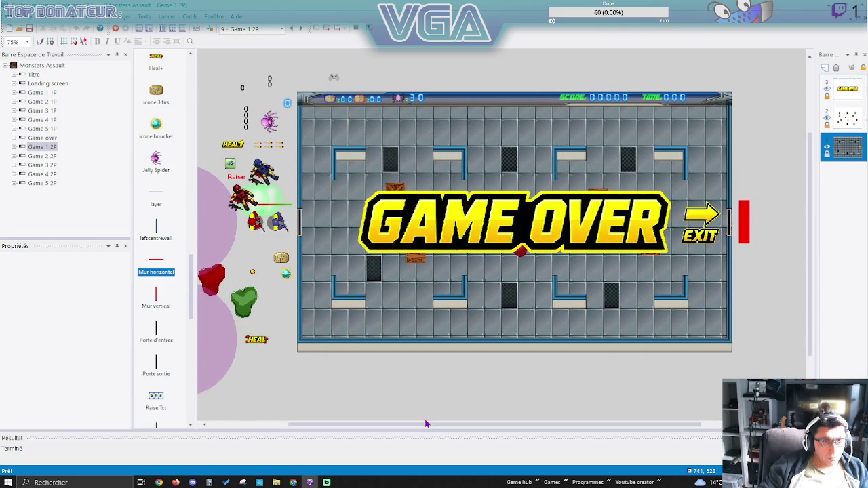
scroll(414, 351, "down", 3)
scroll(415, 351, "up", 3)
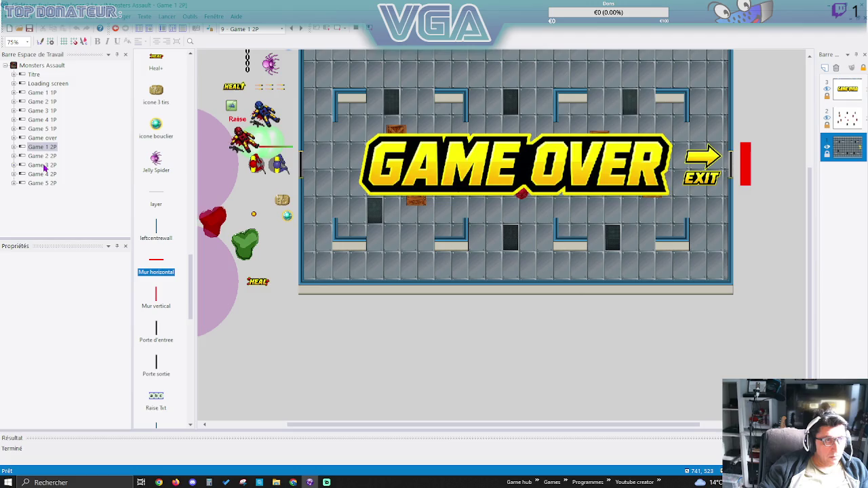
Open Game 3 2P, select its horizontal then vertical walls, and open Game 4 2P.
left_click(44, 166)
scroll(165, 265, "down", 10)
scroll(164, 265, "down", 4)
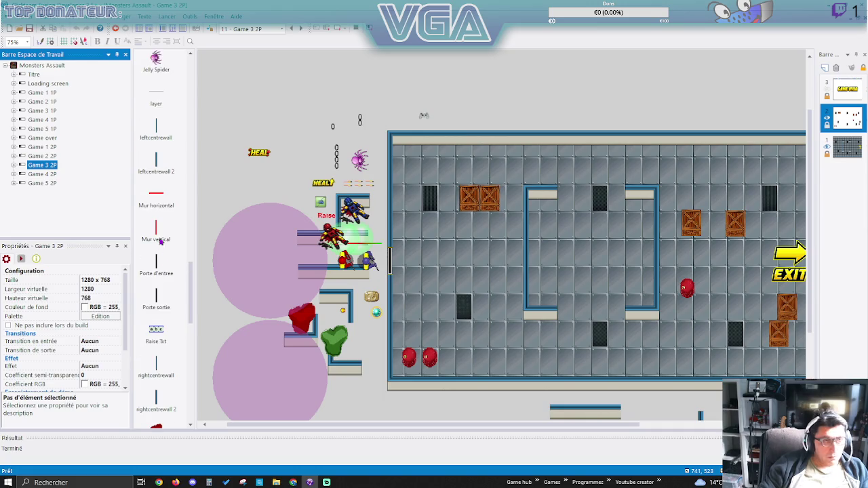
left_click(157, 197)
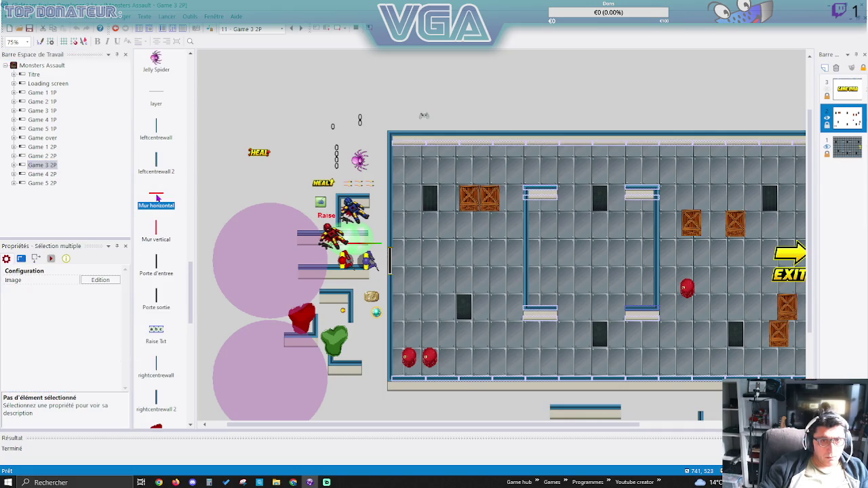
left_click(158, 230)
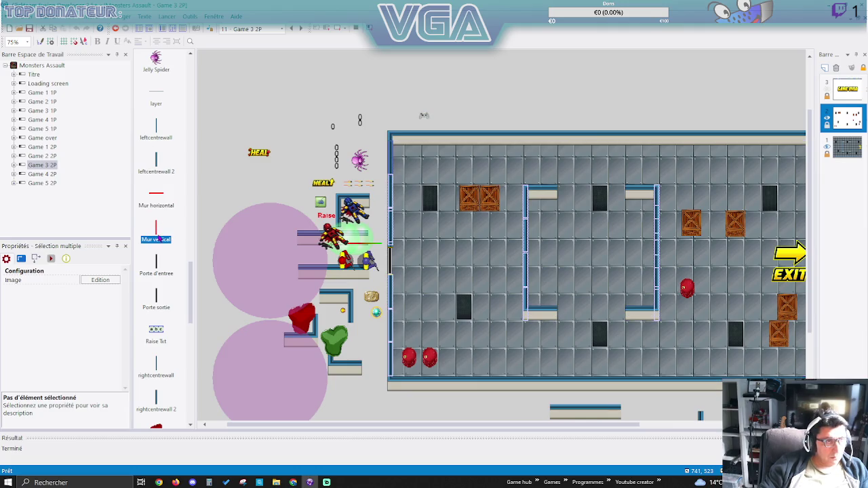
double_click(42, 173)
scroll(163, 241, "down", 15)
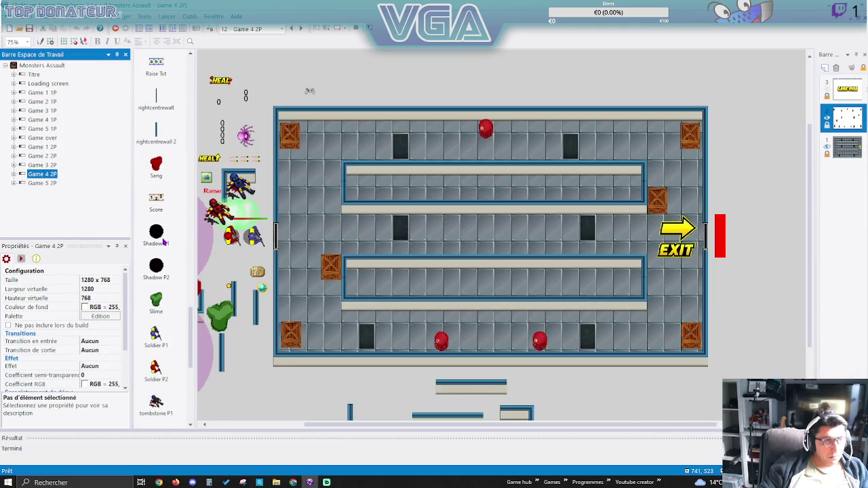